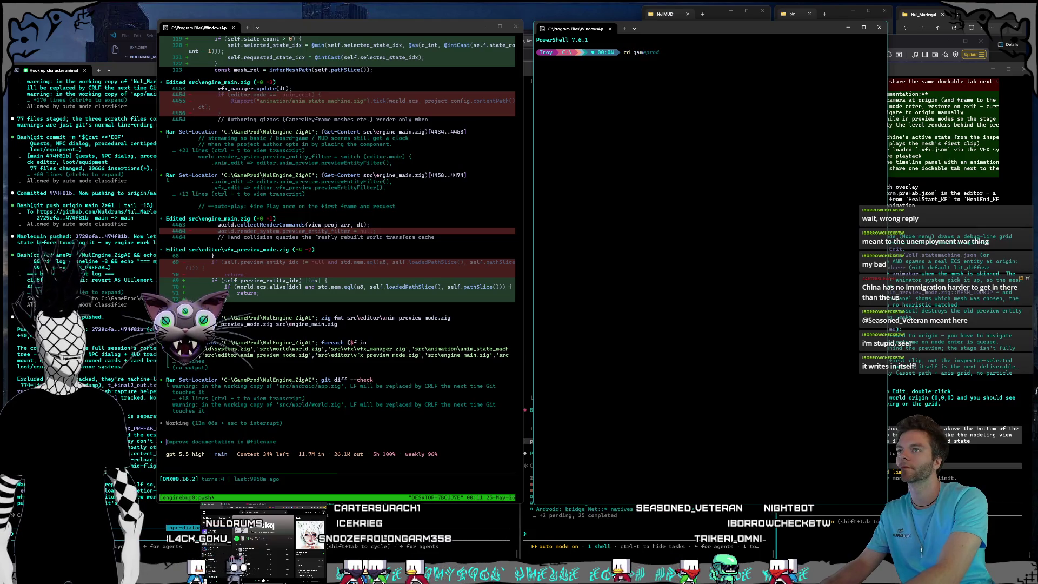
# Change directory into GameProd and then into the NulEngine_ZigAI project folder.
pyautogui.write('eprod')
pyautogui.press('Return')
pyautogui.write('cd')
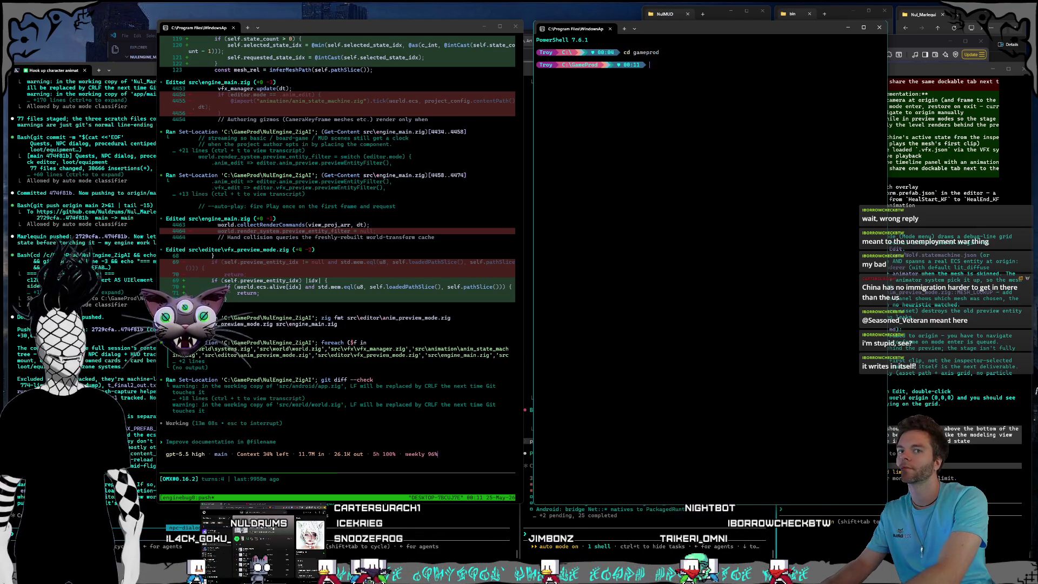
pyautogui.write(' n')
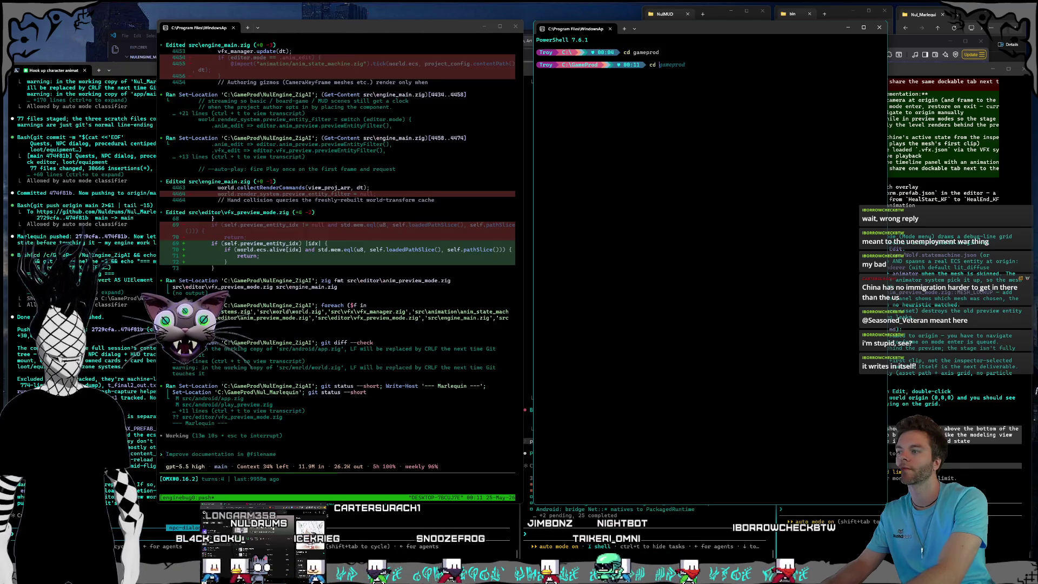
pyautogui.write('ul_')
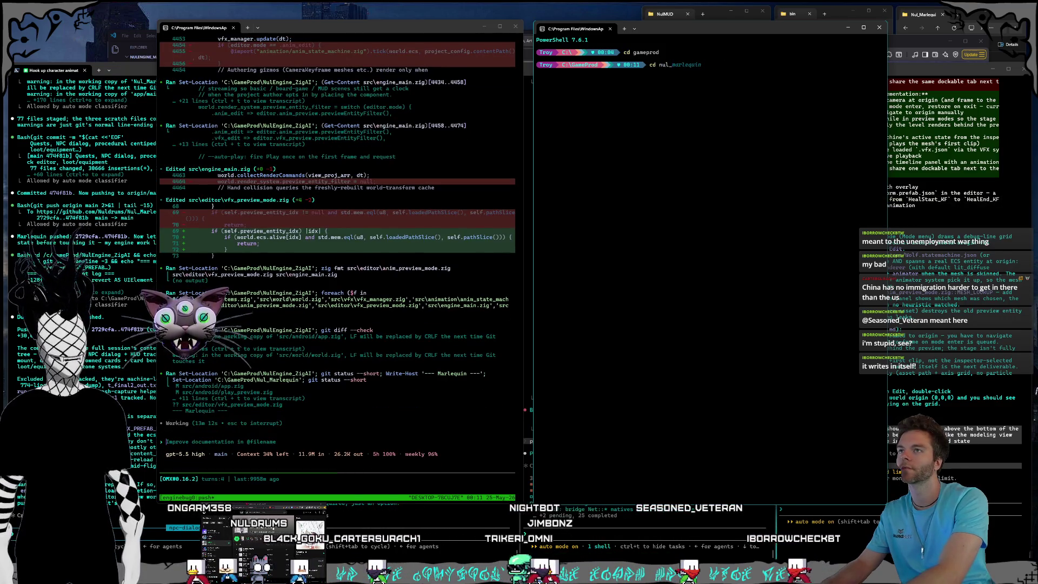
pyautogui.press('BackSpace')
pyautogui.write('enei')
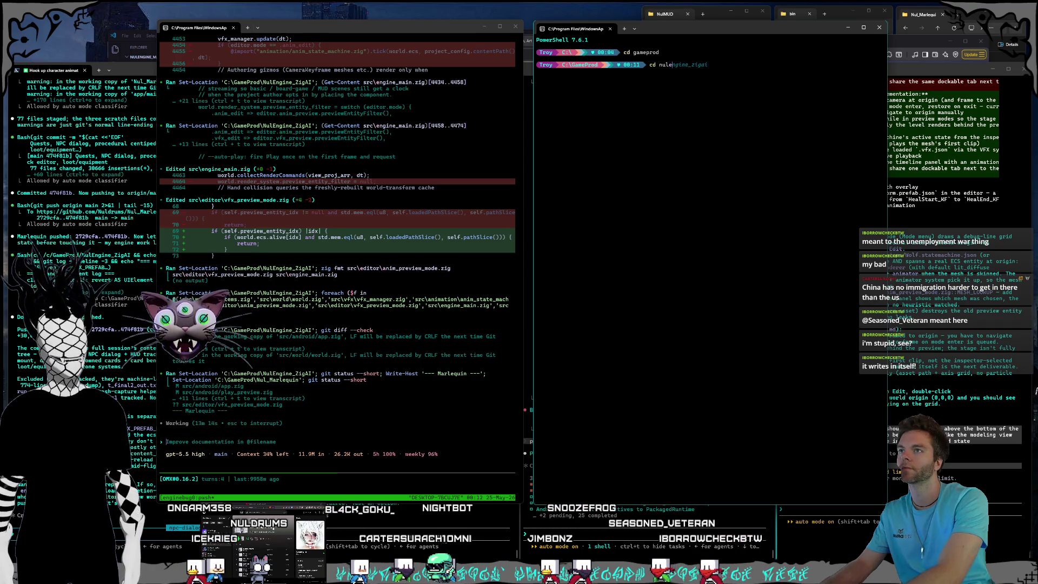
pyautogui.press('BackSpace')
pyautogui.press('BackSpace')
pyautogui.write('gine_')
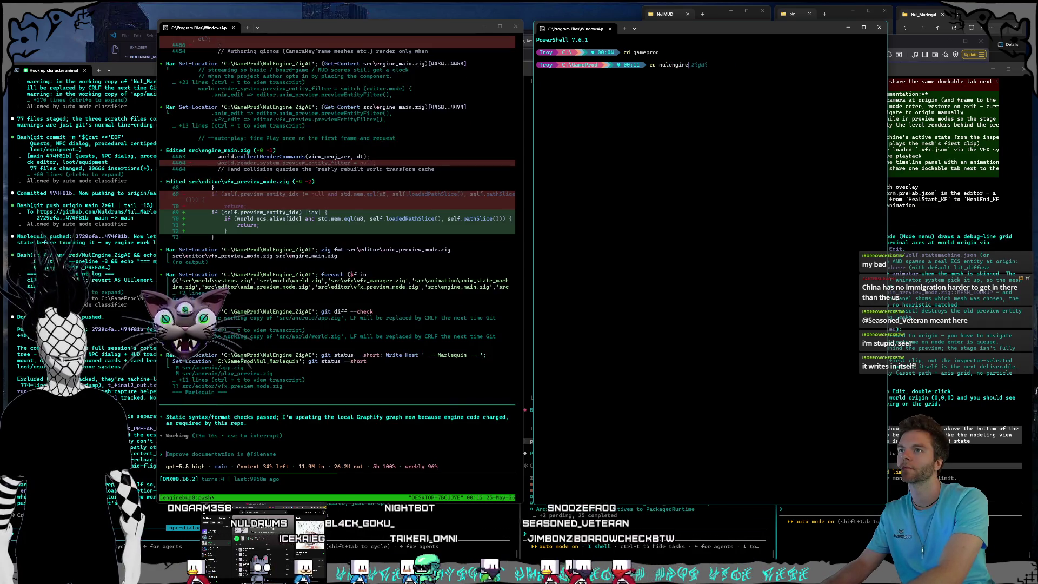
pyautogui.write('zigai')
pyautogui.press('Return')
pyautogui.write('psmux ls')
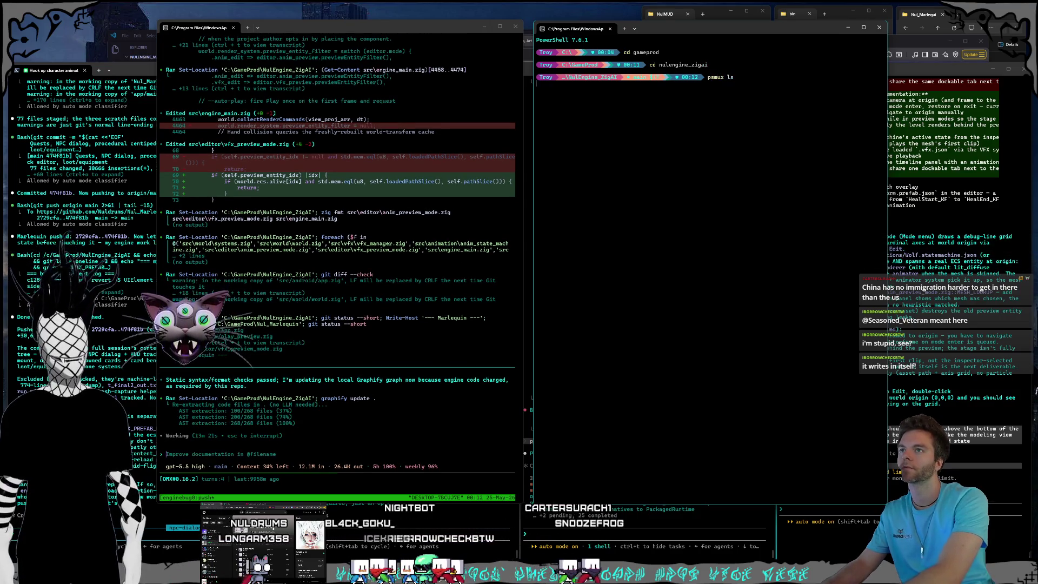
# List existing psmux sessions and start a new session named marlequinbugs.
pyautogui.press('Return')
pyautogui.write('psmux')
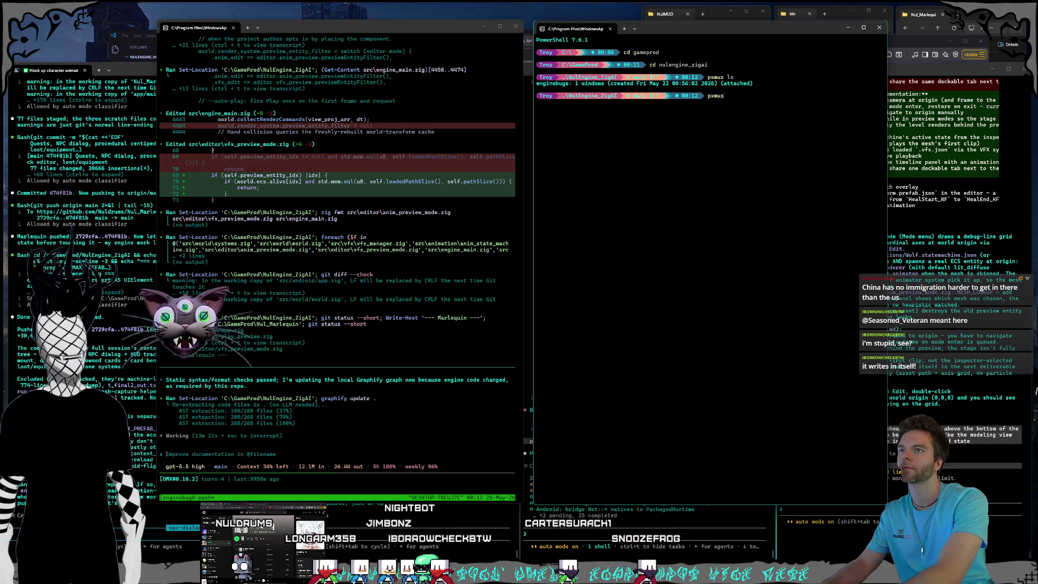
pyautogui.write('new -s ')
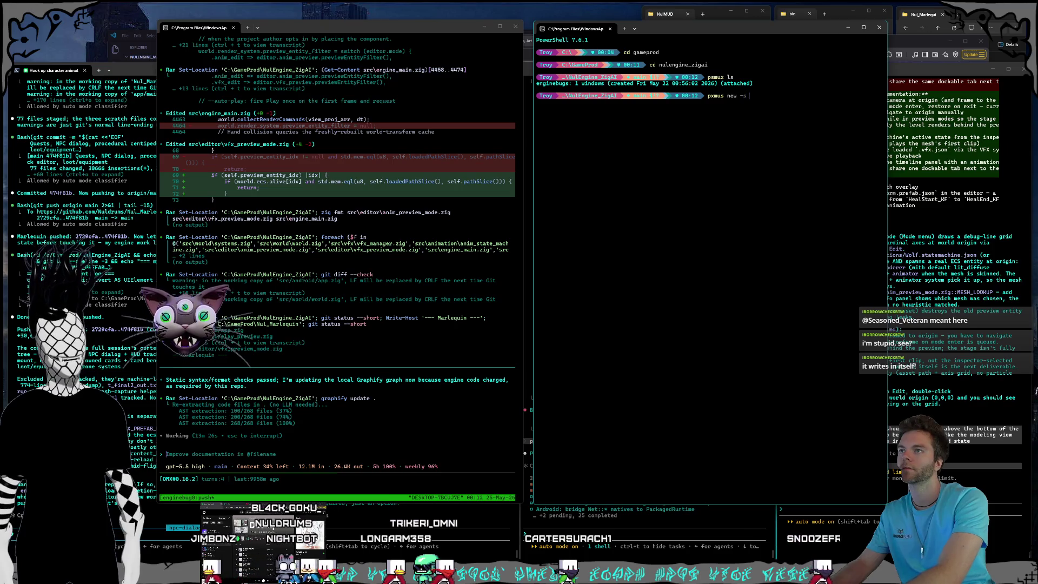
pyautogui.write('marlequ')
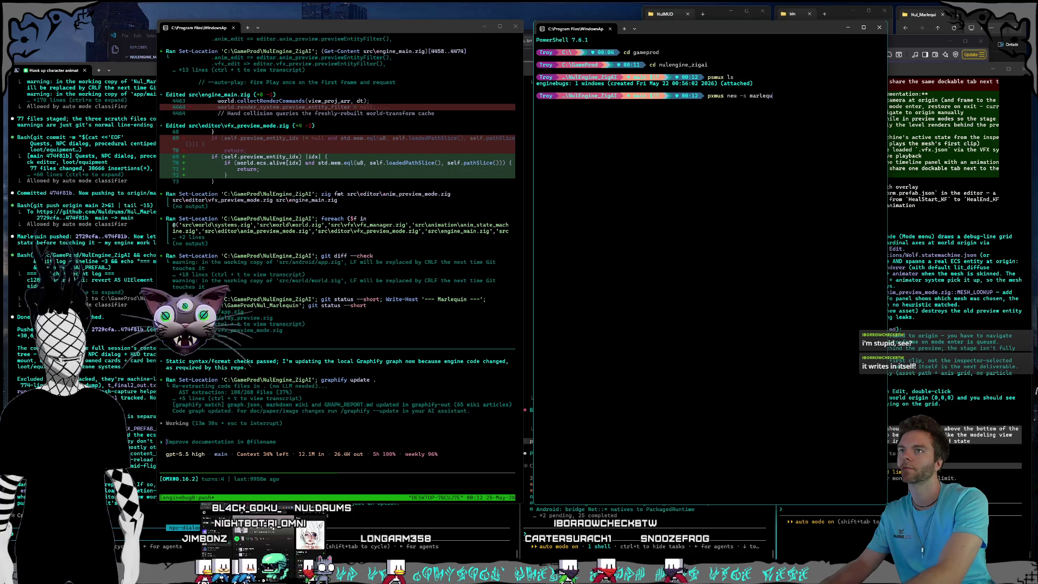
pyautogui.write('inbugs')
pyautogui.press('Return')
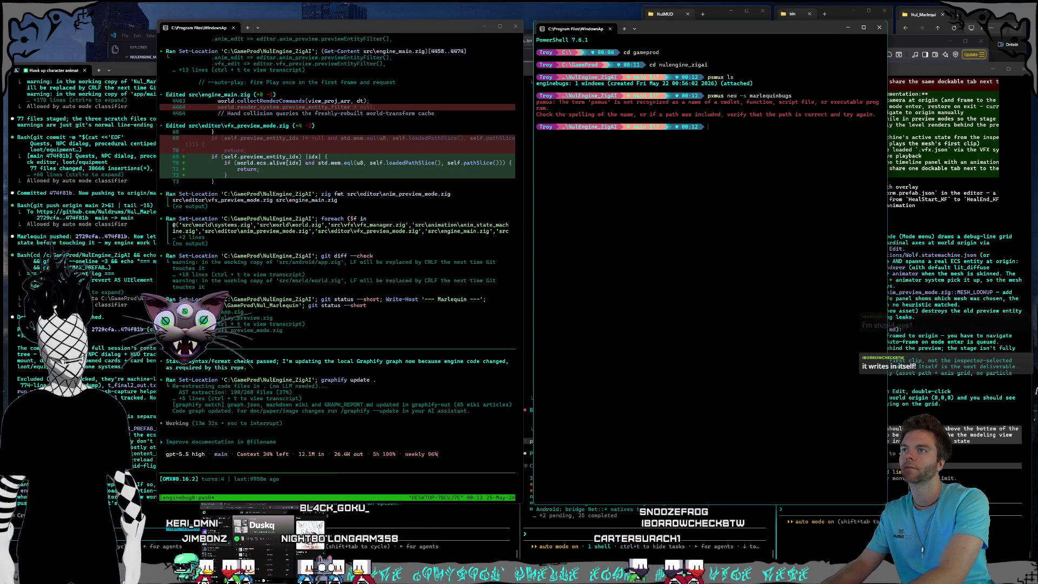
pyautogui.write('psmux new -s marlequinbugs')
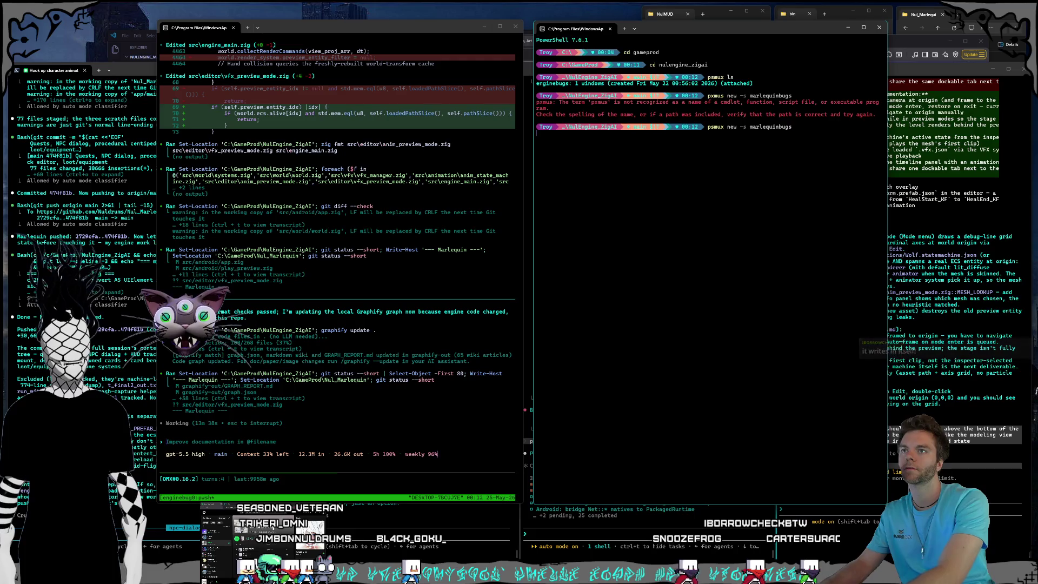
pyautogui.press('Return')
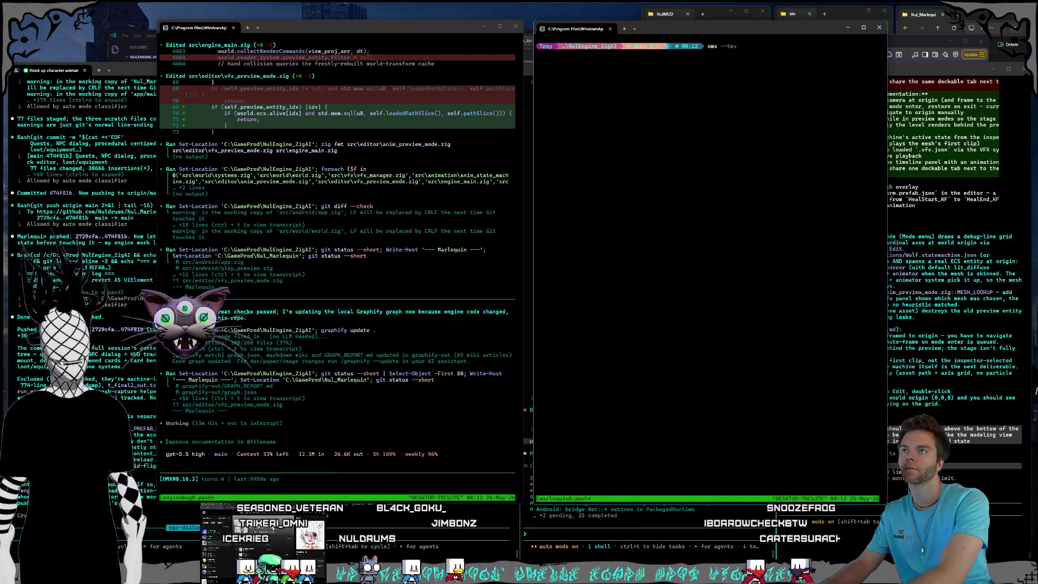
# Launch Codex with omx --madmax, skip the update, then switch to Claude's usage limits.
pyautogui.write('x --m')
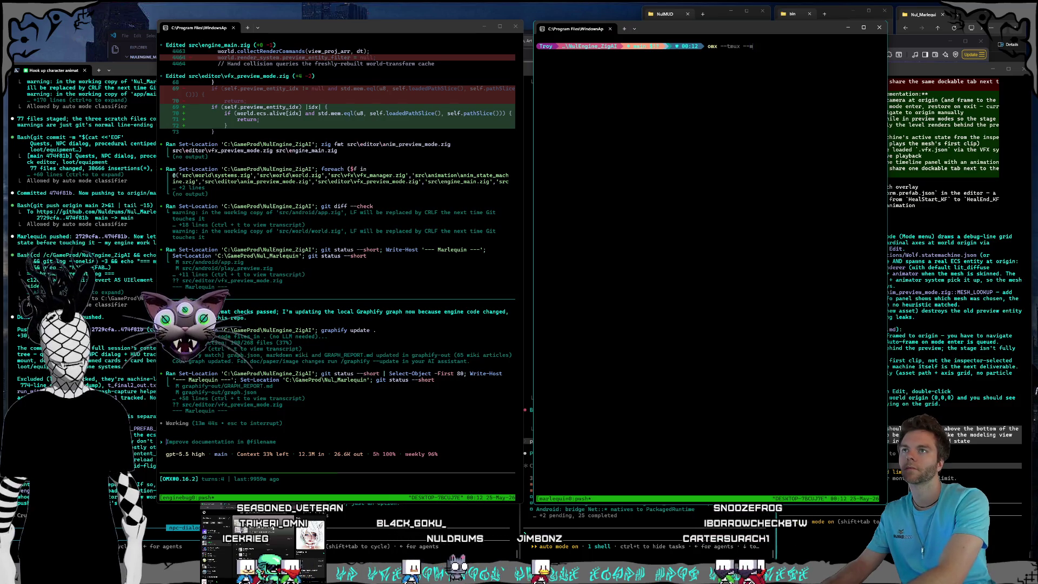
pyautogui.write('admax --high')
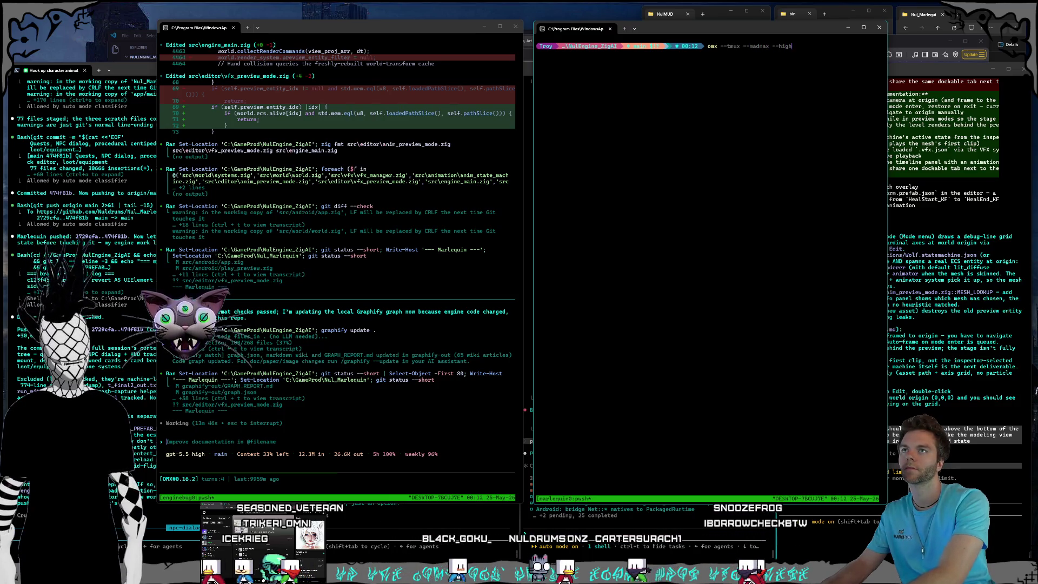
pyautogui.press('Return')
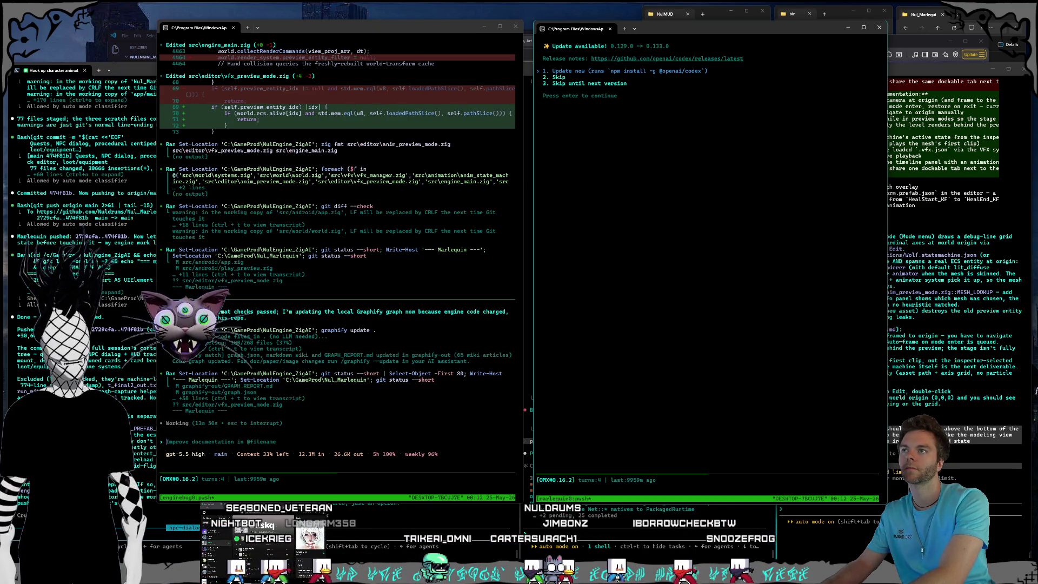
pyautogui.press('2')
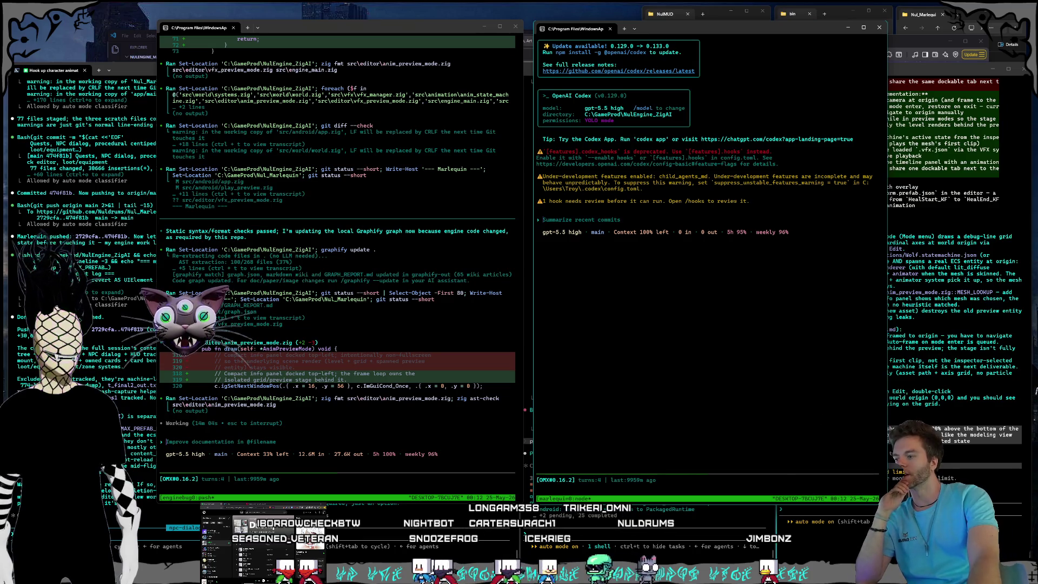
pyautogui.hotkey('alt', 'Tab')
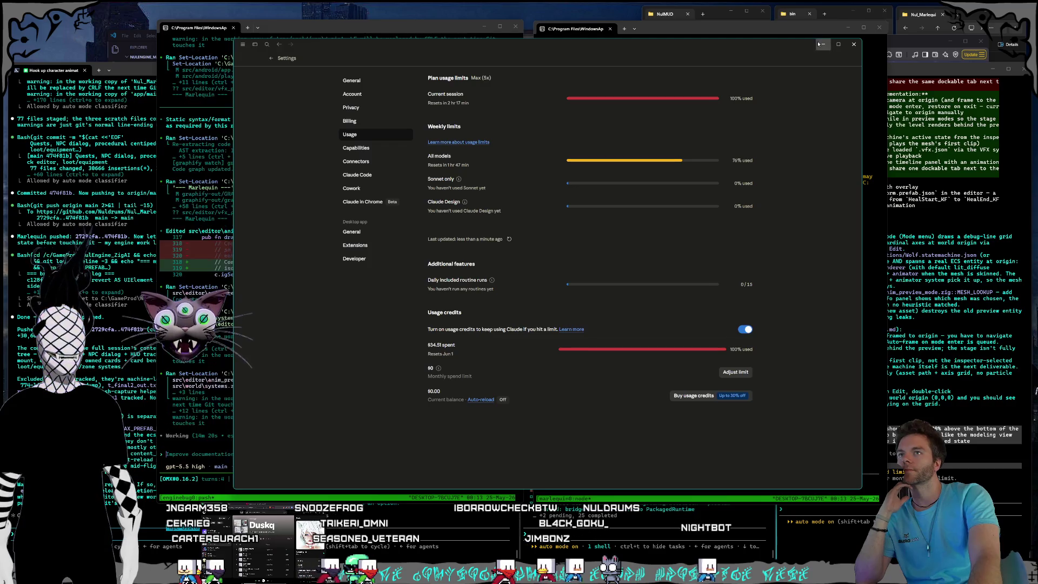
# Close the Claude Settings Usage window to reveal the terminals again.
pyautogui.click(854, 44)
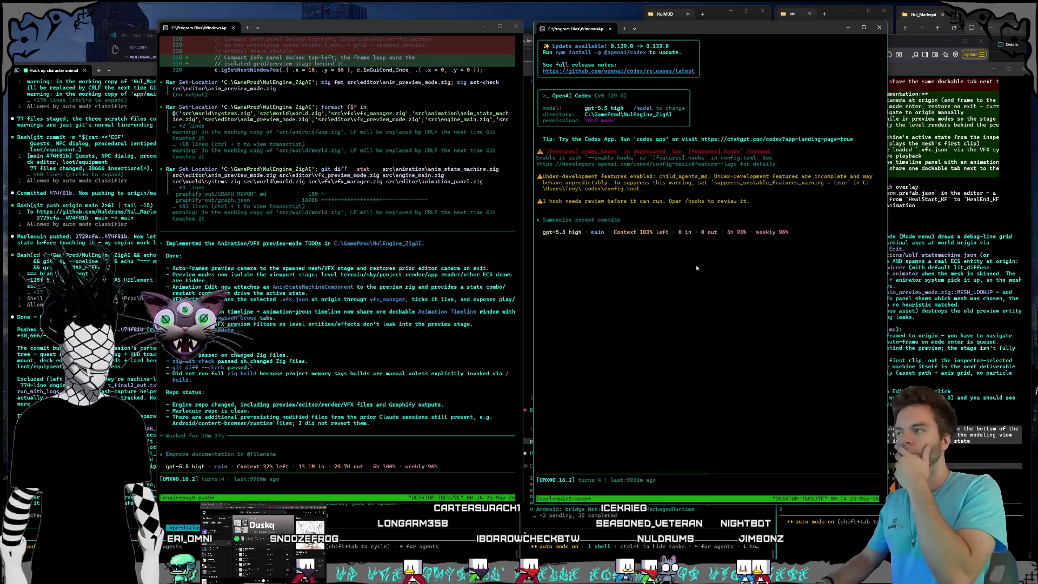
# Type a request for help fixing Marlequin and engine bugs, noting Marlequin lives in C:\GameProd.
pyautogui.write("hey you're goin")
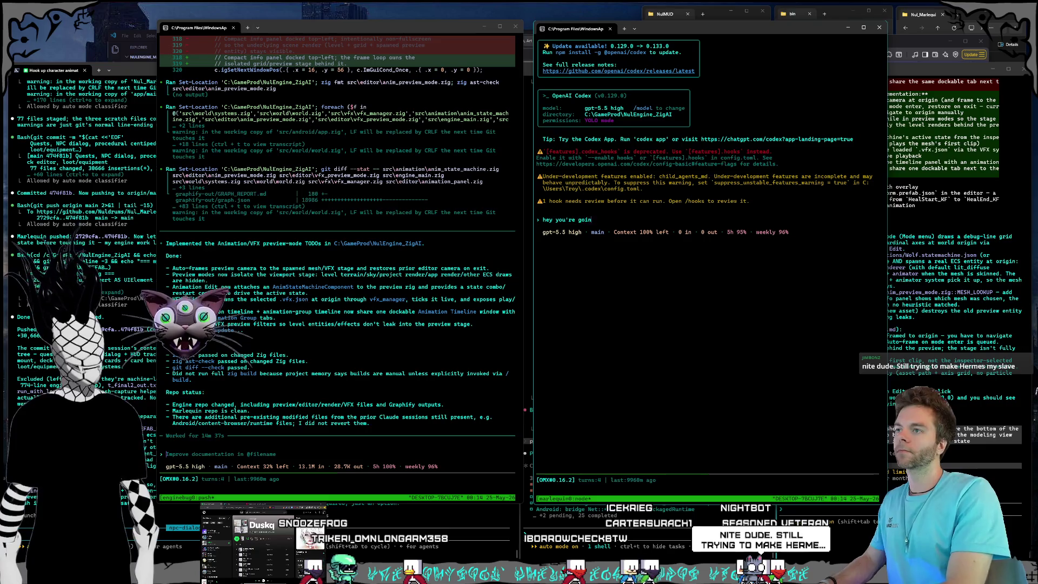
pyautogui.write('g to be working on')
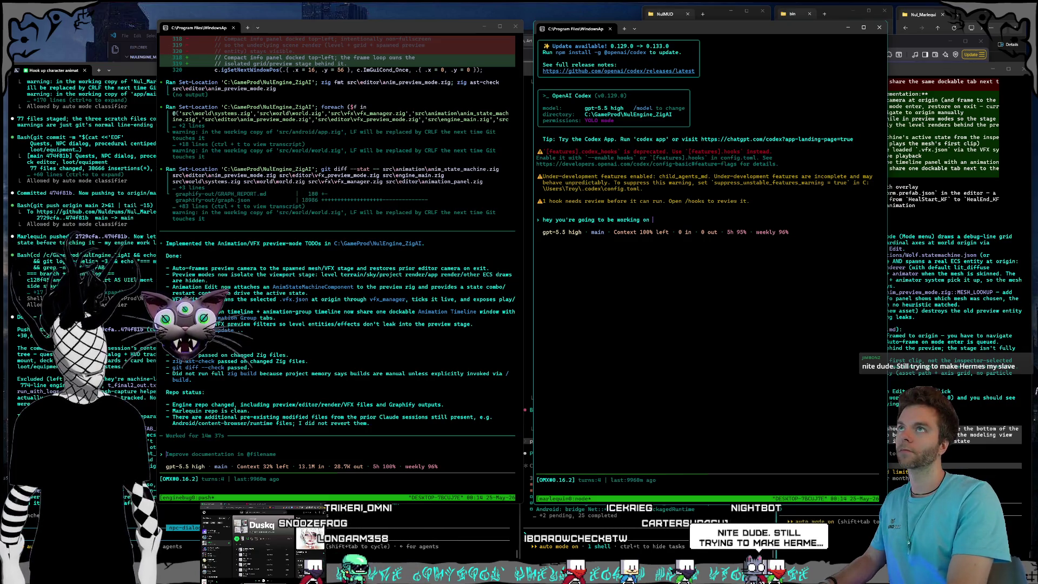
pyautogui.write(' helping me fix any')
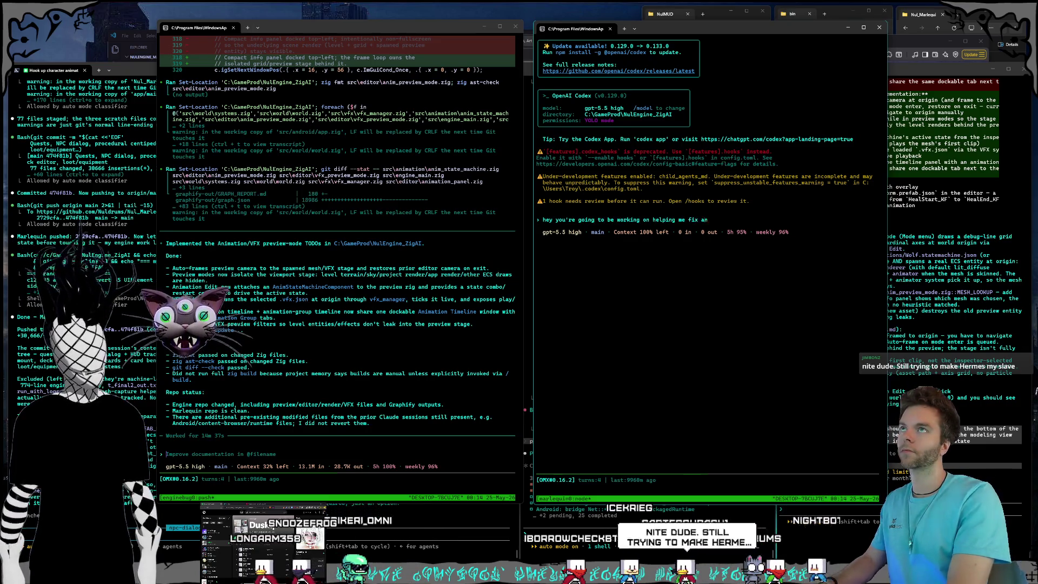
pyautogui.write(' bugs with ma')
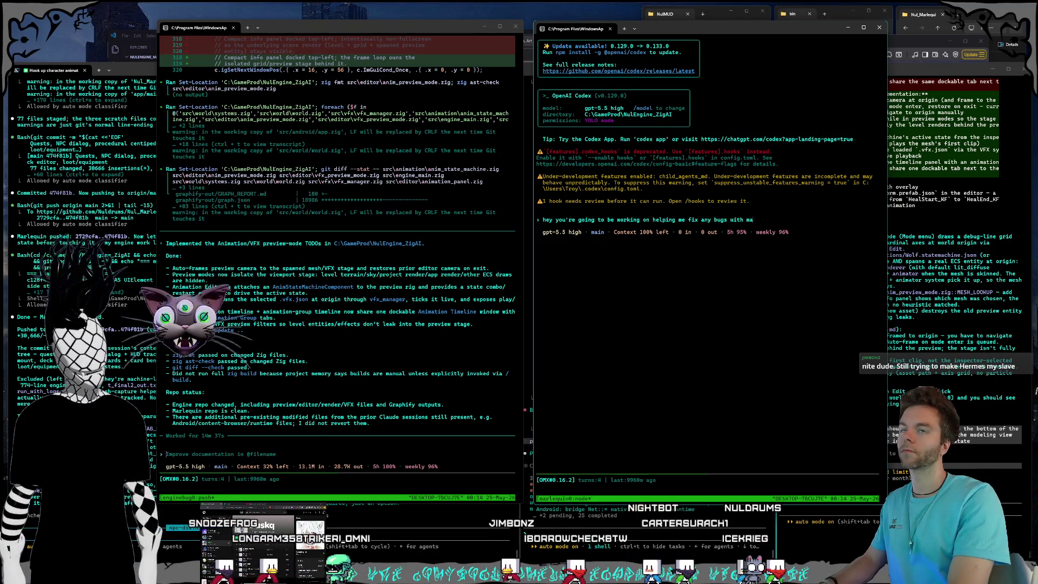
pyautogui.write('rlequin and the engine')
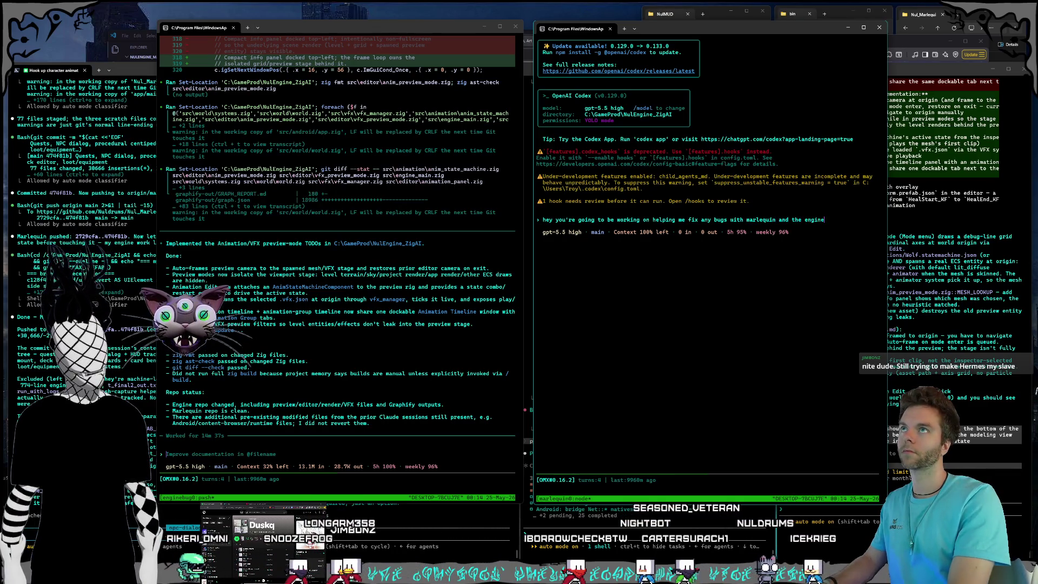
pyautogui.write(', marlequin is in C:\\GameProd')
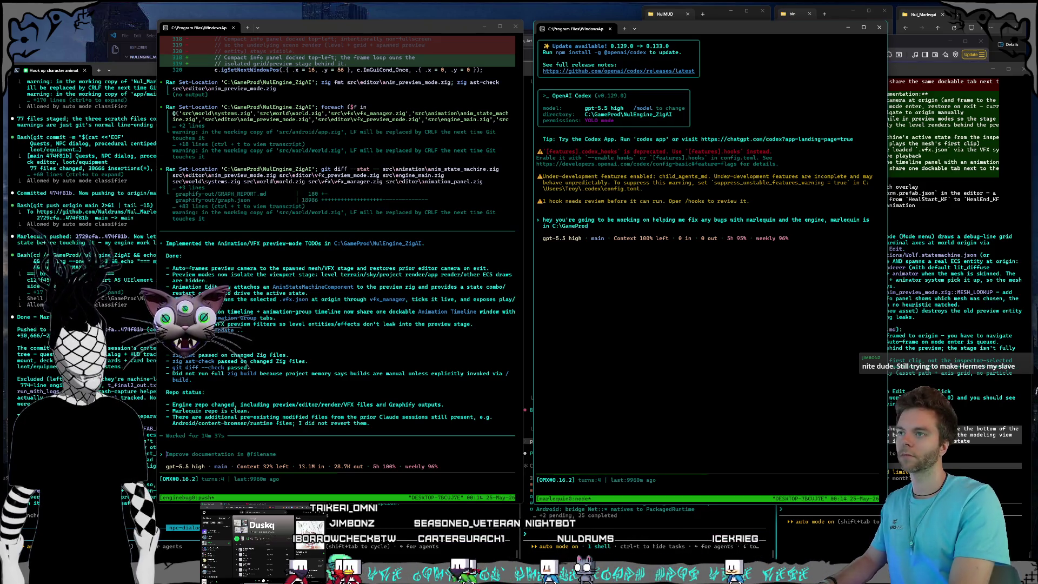
pyautogui.write('\\N')
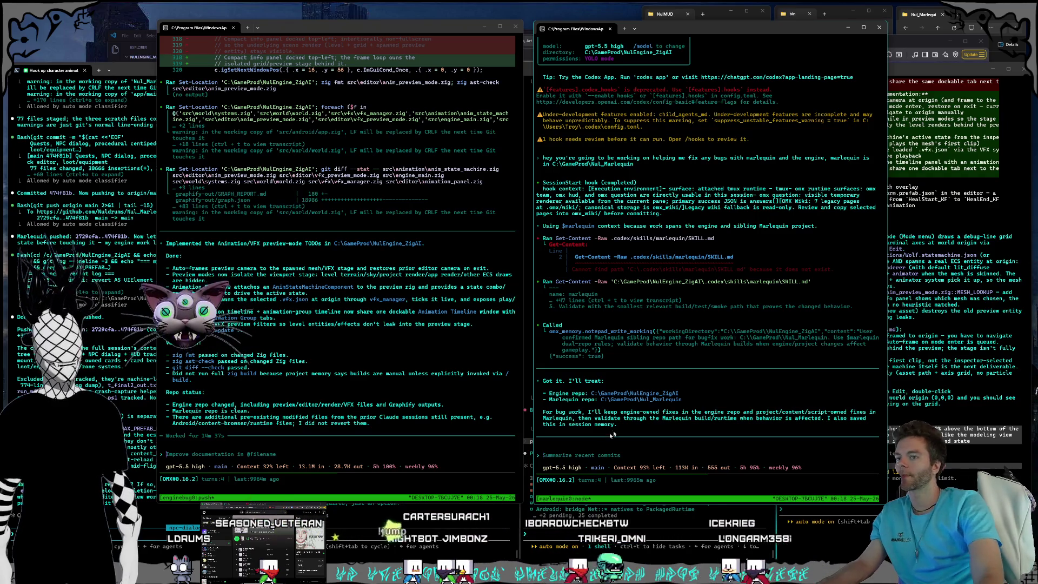
# Focus the left Codex terminal, then bring up the Nul_Marlequin File Explorer window.
pyautogui.click(355, 455)
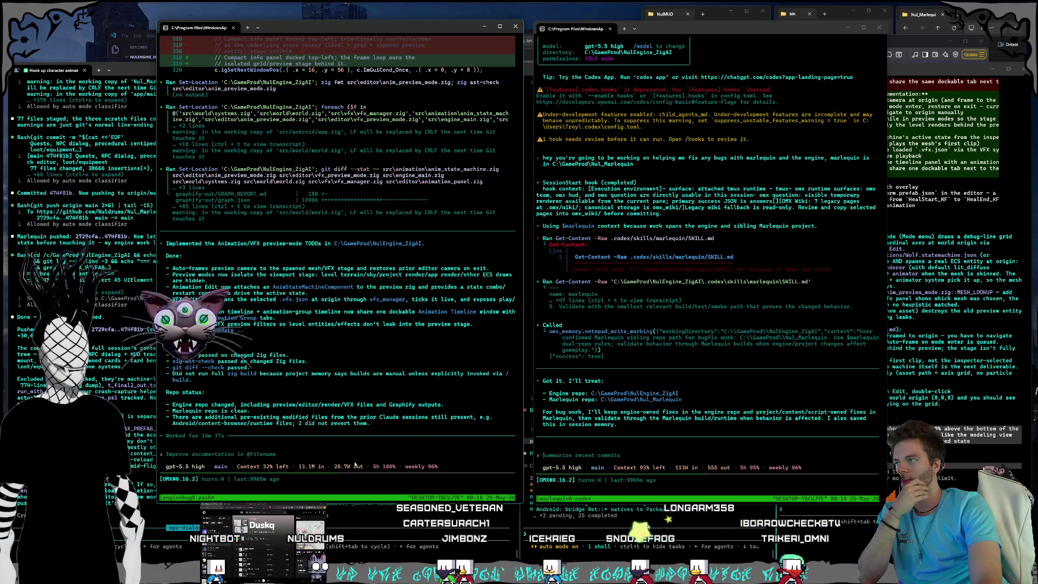
pyautogui.click(965, 148)
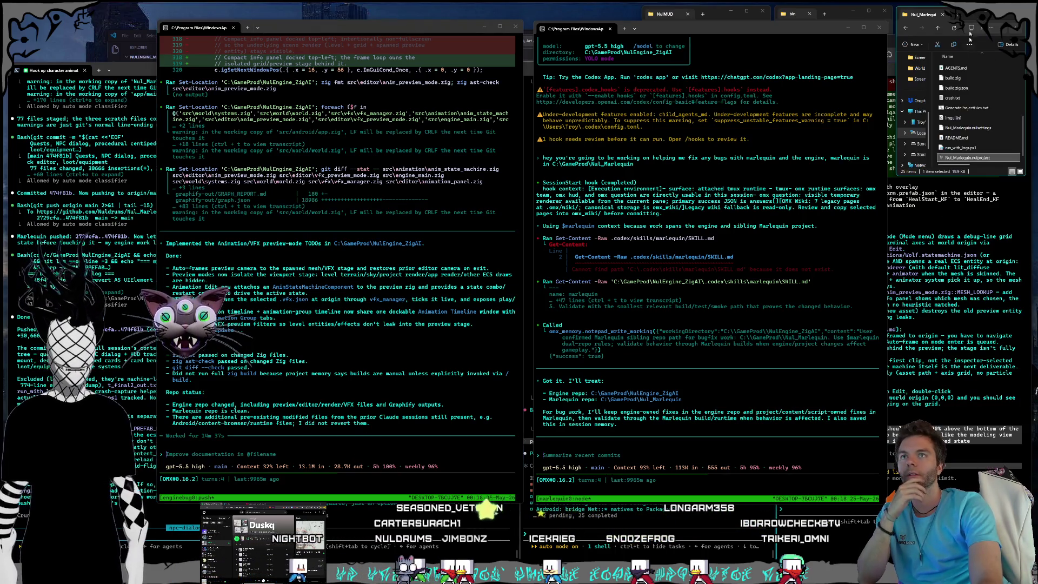
# Run run_with_logs.ps1 in the Nul_Marlequin folder to start the engine with a log window.
pyautogui.doubleClick(966, 148)
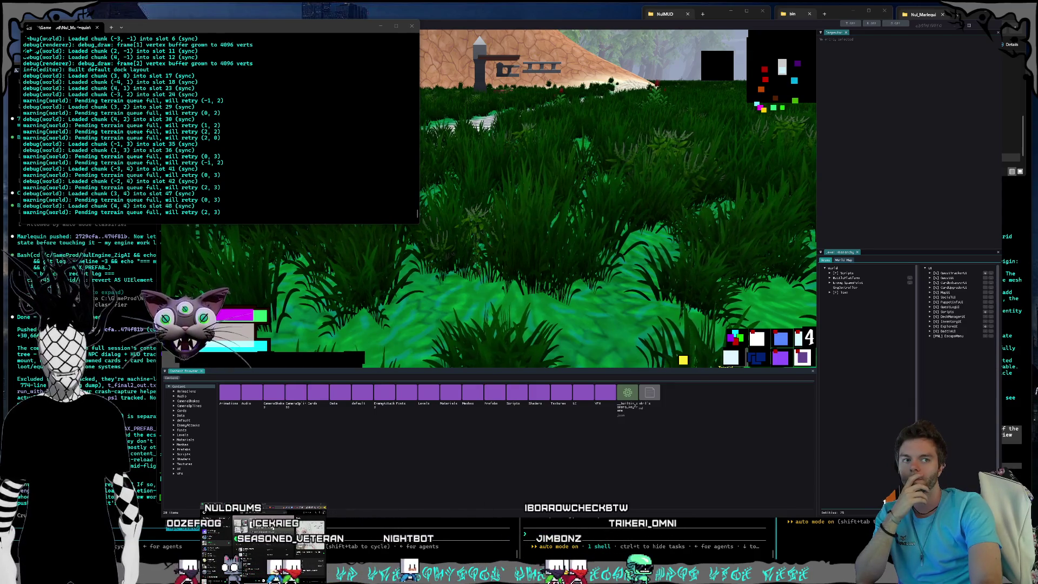
# Enter play mode and walk the character along the stone path into the tall grass.
pyautogui.click(471, 180)
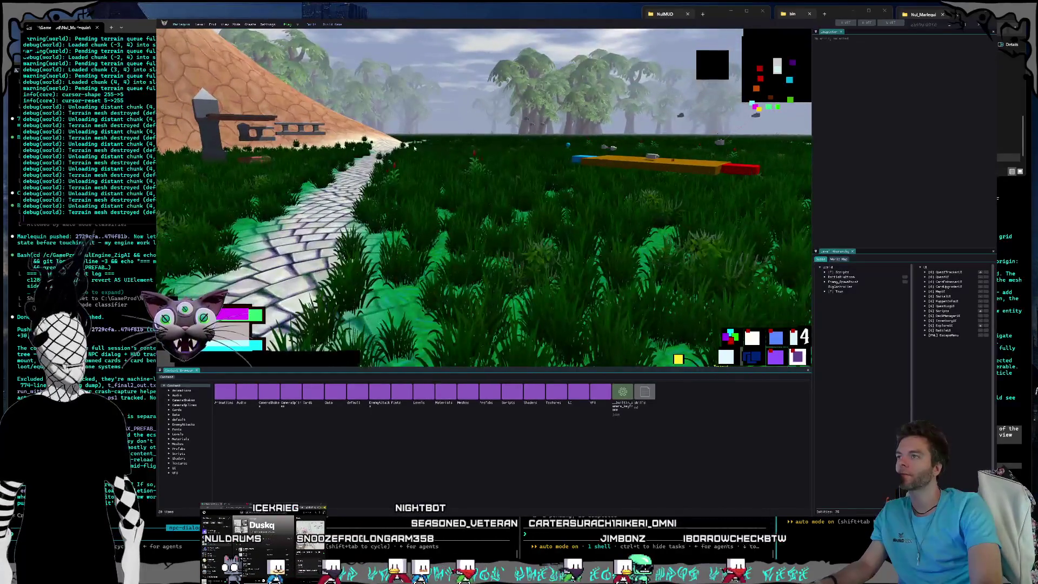
pyautogui.click(287, 25)
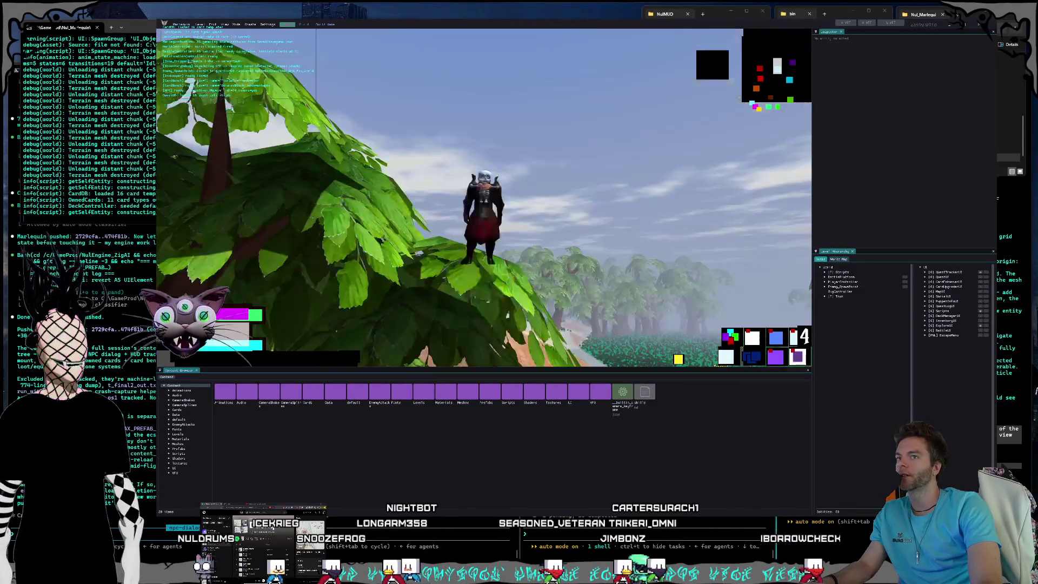
pyautogui.press('w')
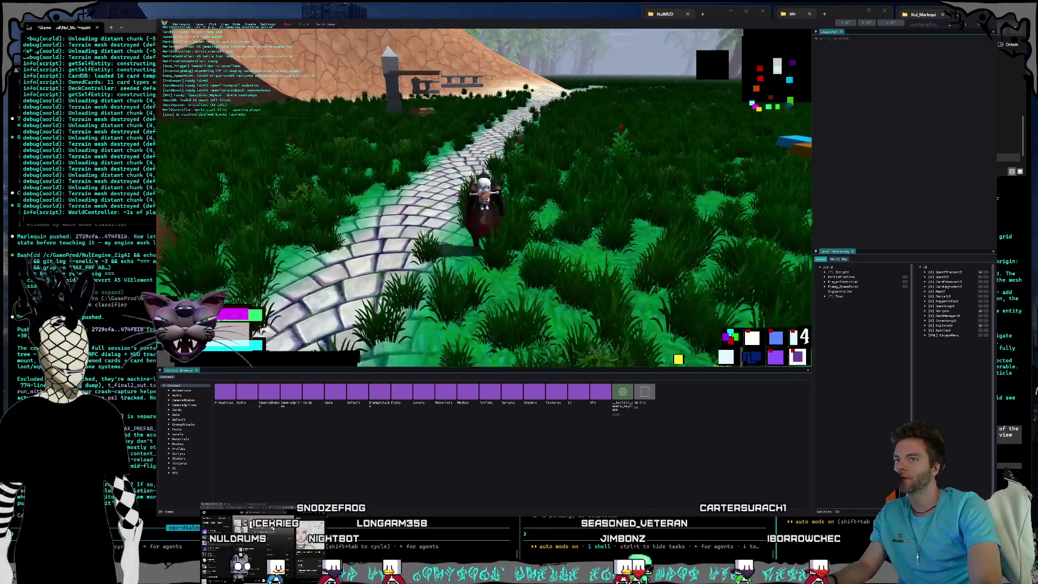
pyautogui.press('w')
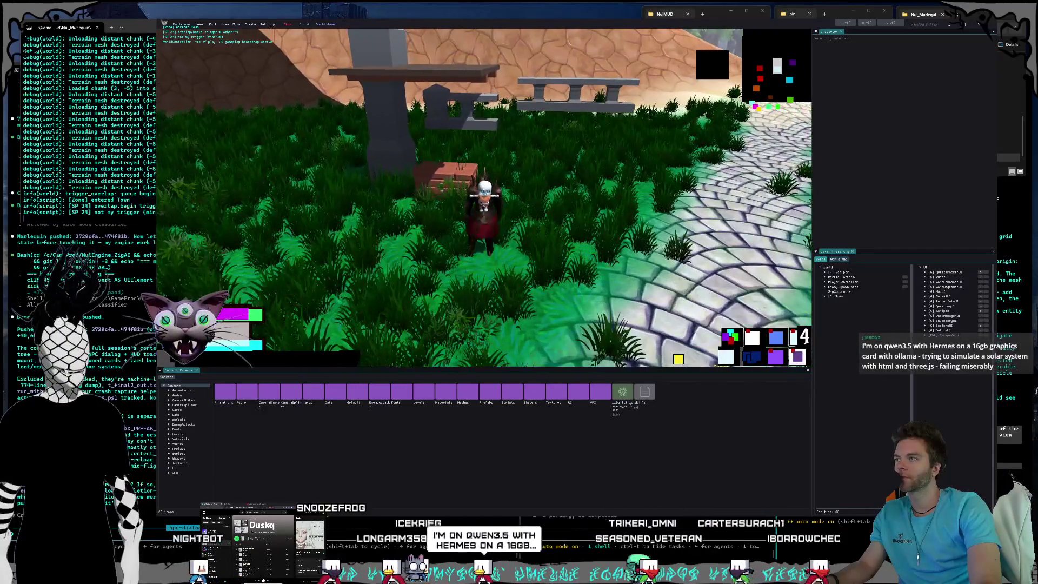
pyautogui.press('w')
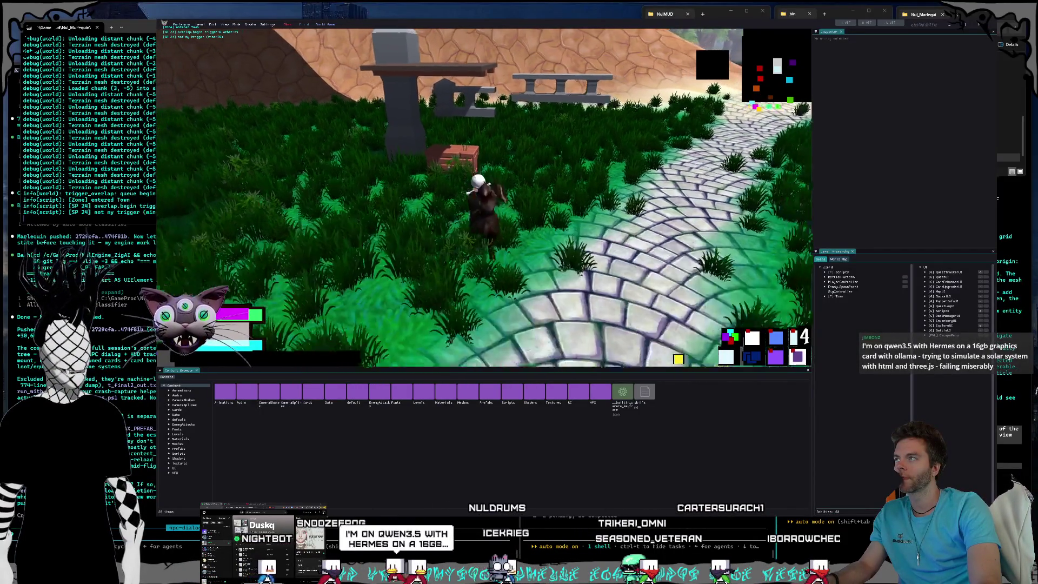
pyautogui.press('s')
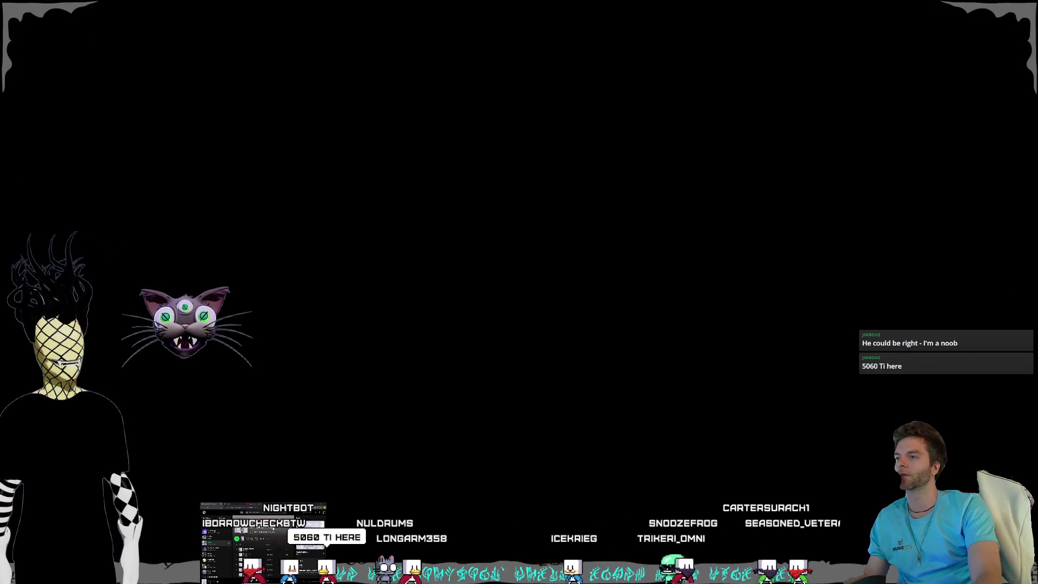
pyautogui.click(451, 220)
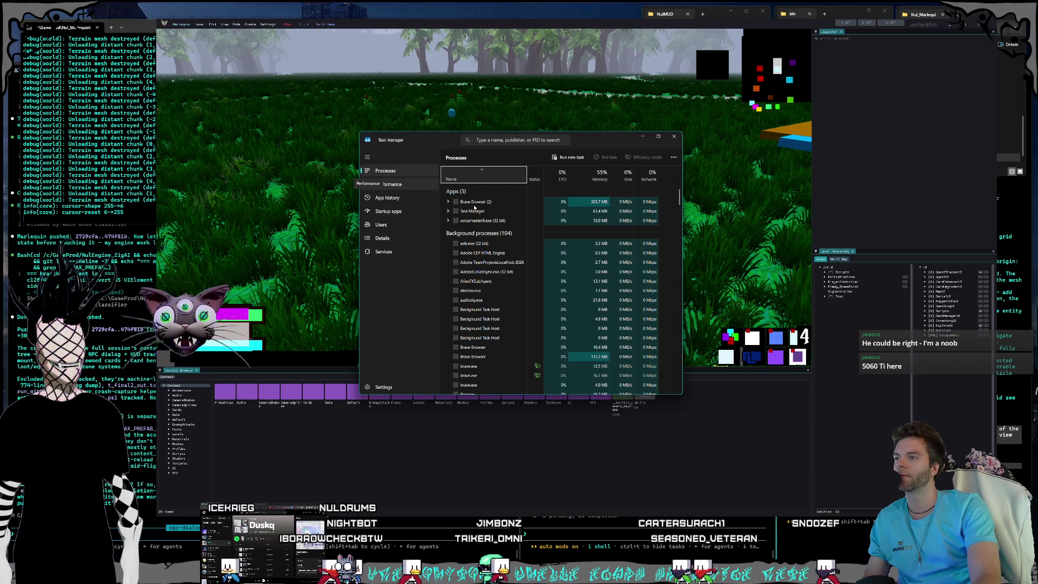
pyautogui.click(389, 184)
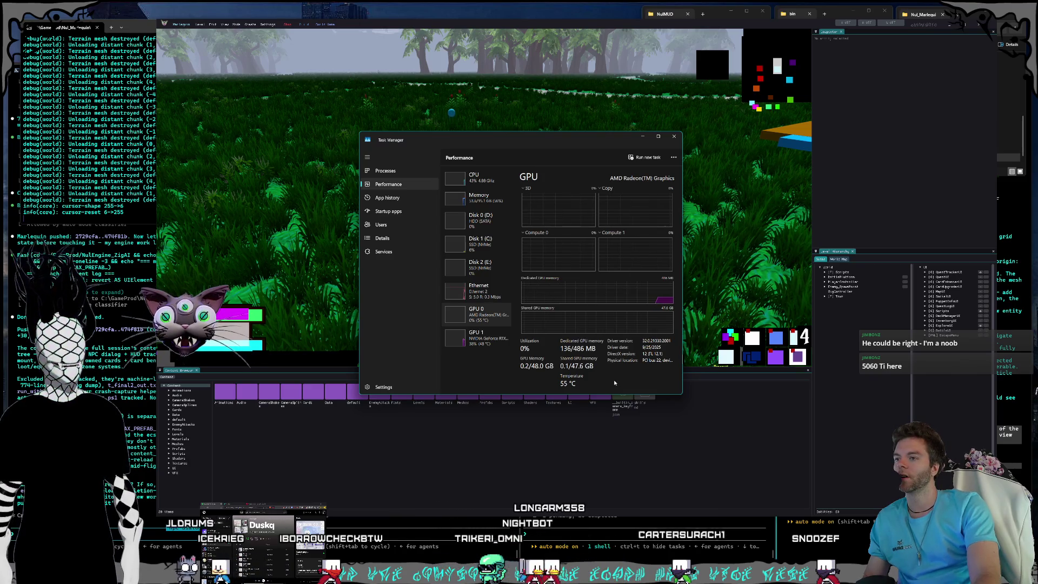
pyautogui.click(490, 346)
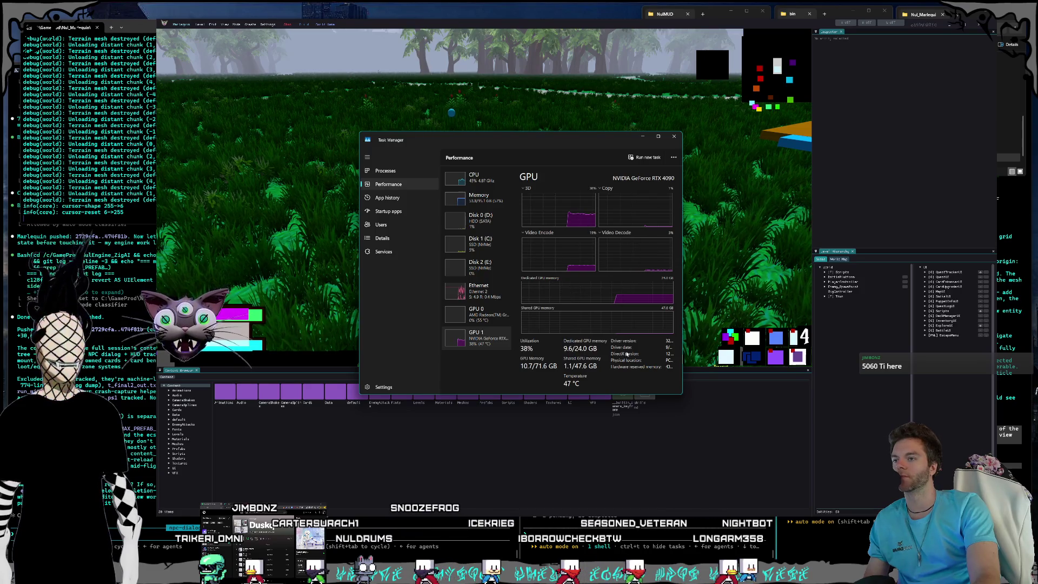
pyautogui.click(673, 135)
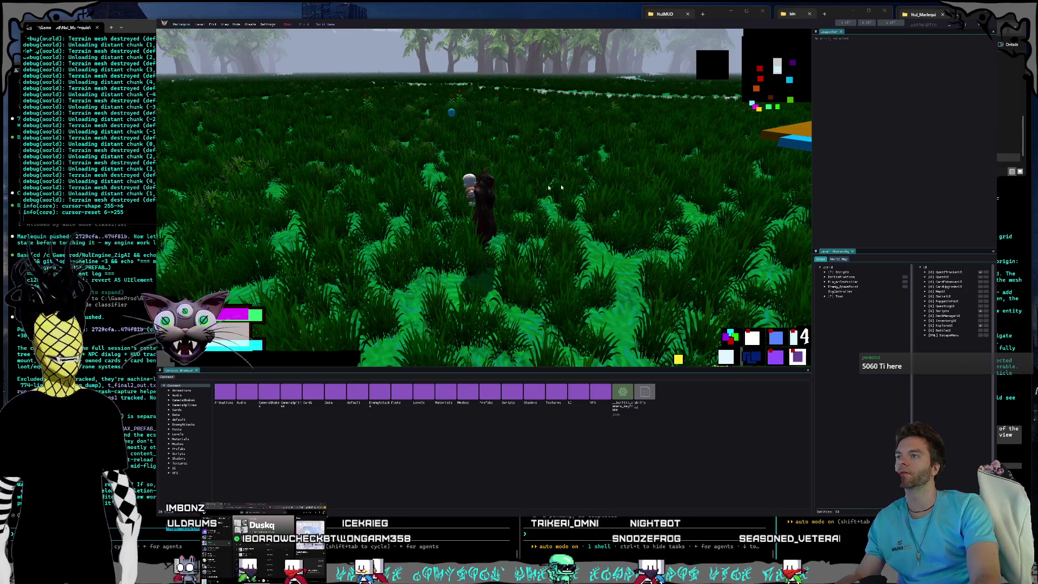
# Turn the camera and walk the character back onto the cobblestone path.
pyautogui.moveTo(566, 187)
pyautogui.mouseDown()
pyautogui.moveTo(562, 163)
pyautogui.moveTo(568, 189)
pyautogui.moveTo(529, 189)
pyautogui.mouseUp()
pyautogui.press('w')
pyautogui.press('w')
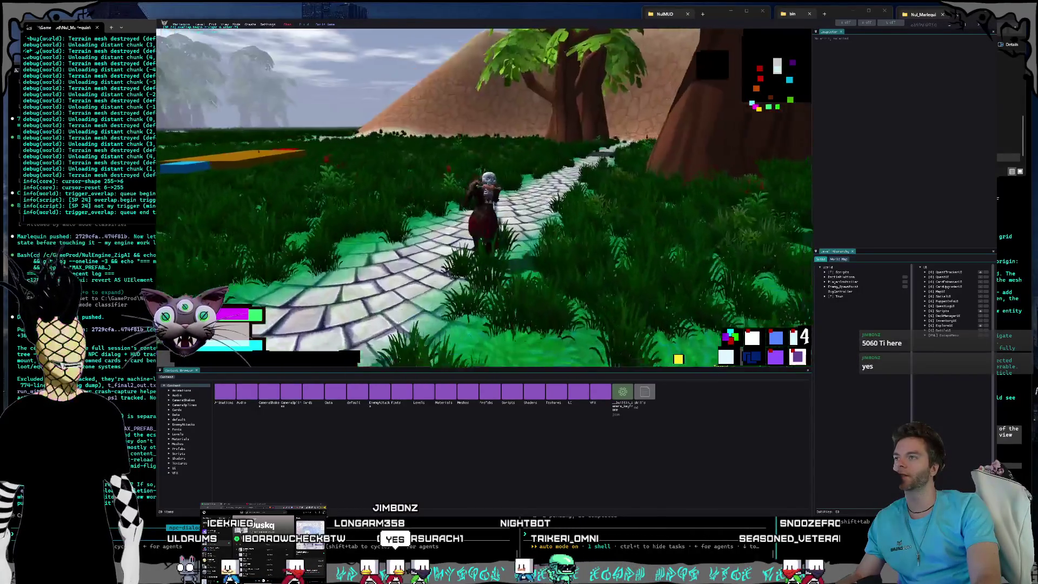
# Walk further along the path toward the structure, then stop the running game.
pyautogui.press('a')
pyautogui.press('w')
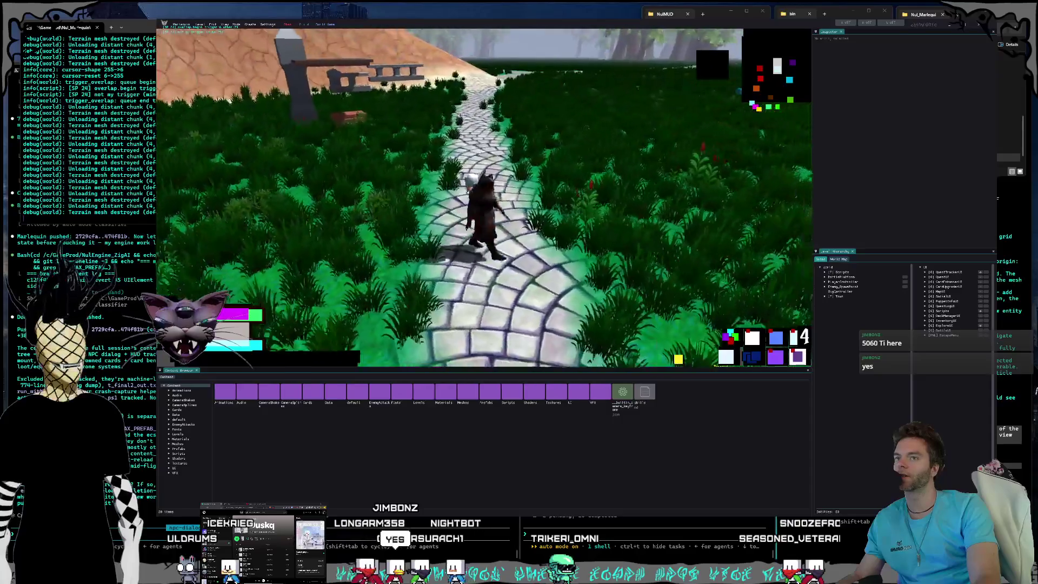
pyautogui.press('Escape')
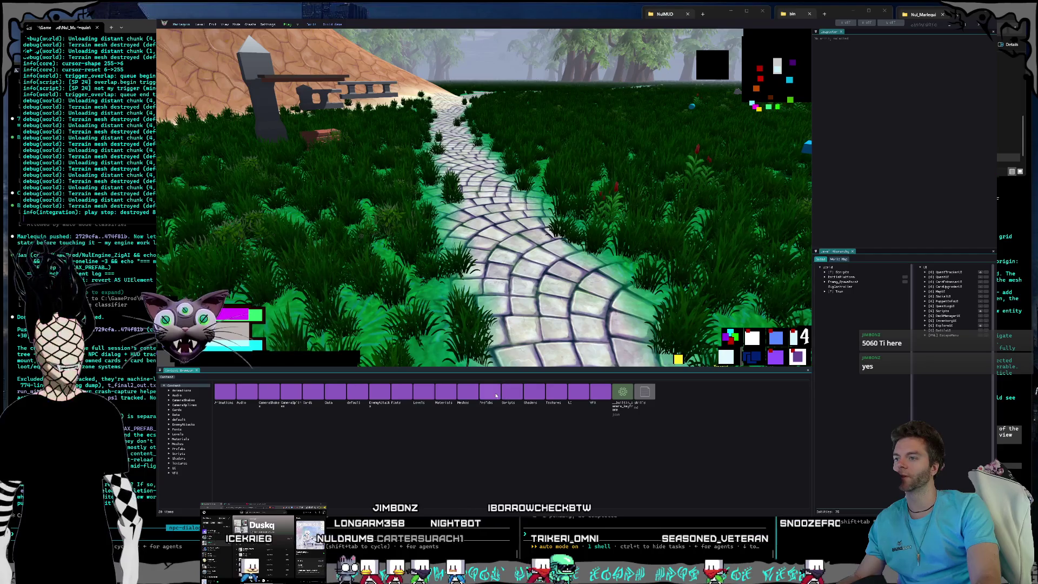
# Browse into the Prefabs and Town folders in the Content browser, viewing EnhancementBench.
pyautogui.doubleClick(496, 396)
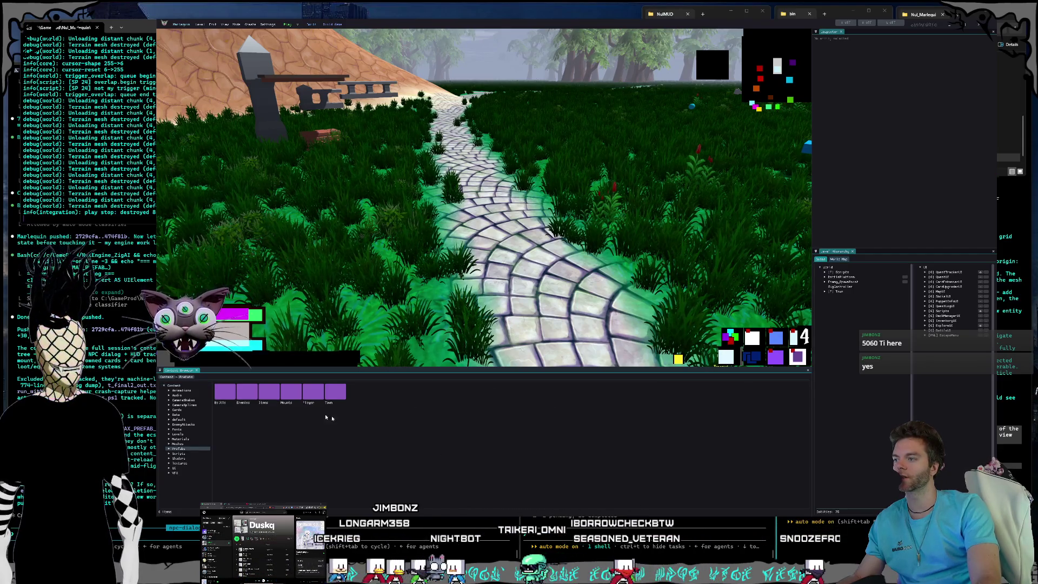
pyautogui.click(283, 394)
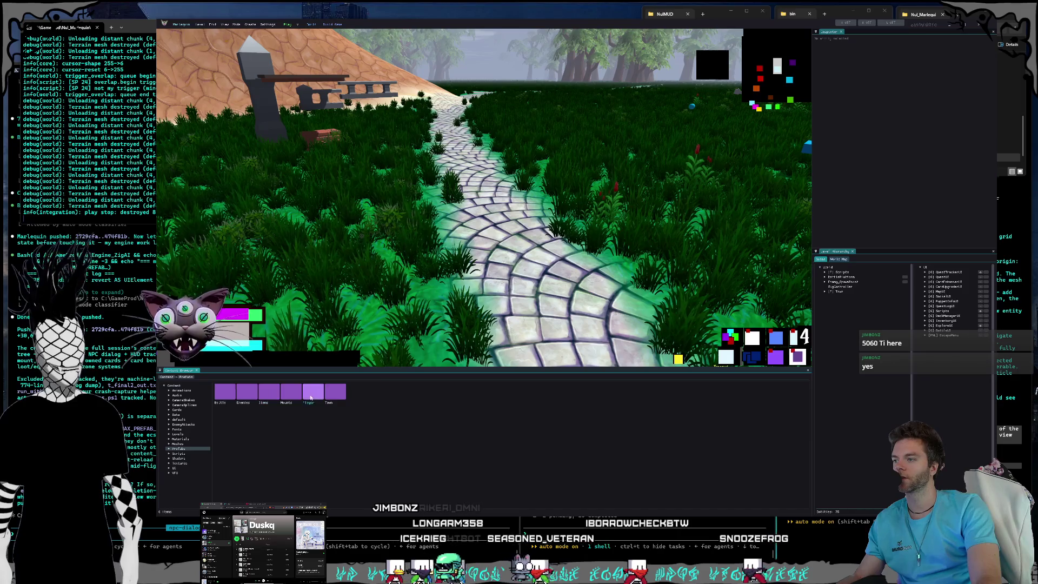
pyautogui.doubleClick(335, 392)
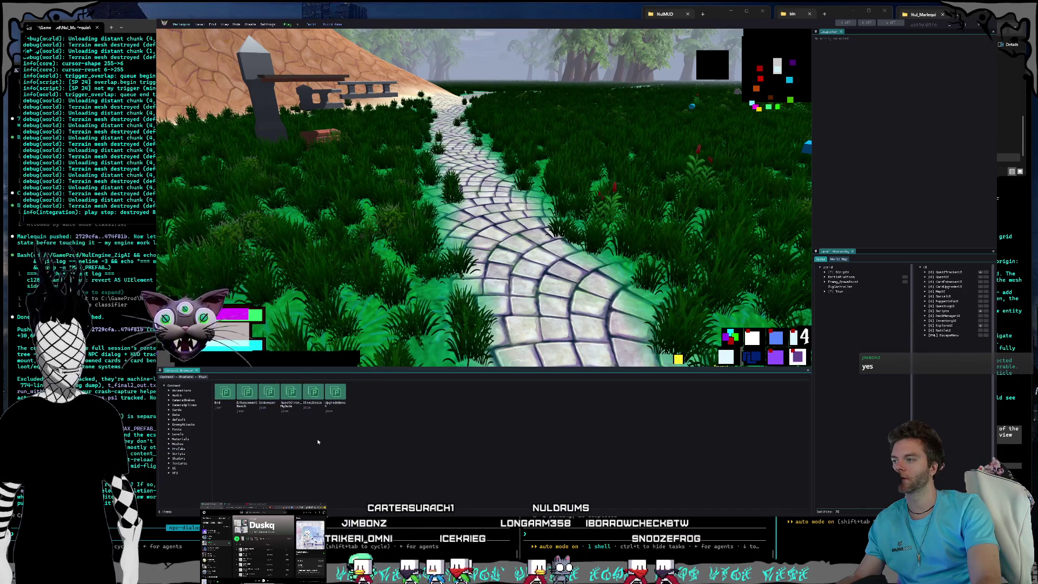
pyautogui.click(248, 395)
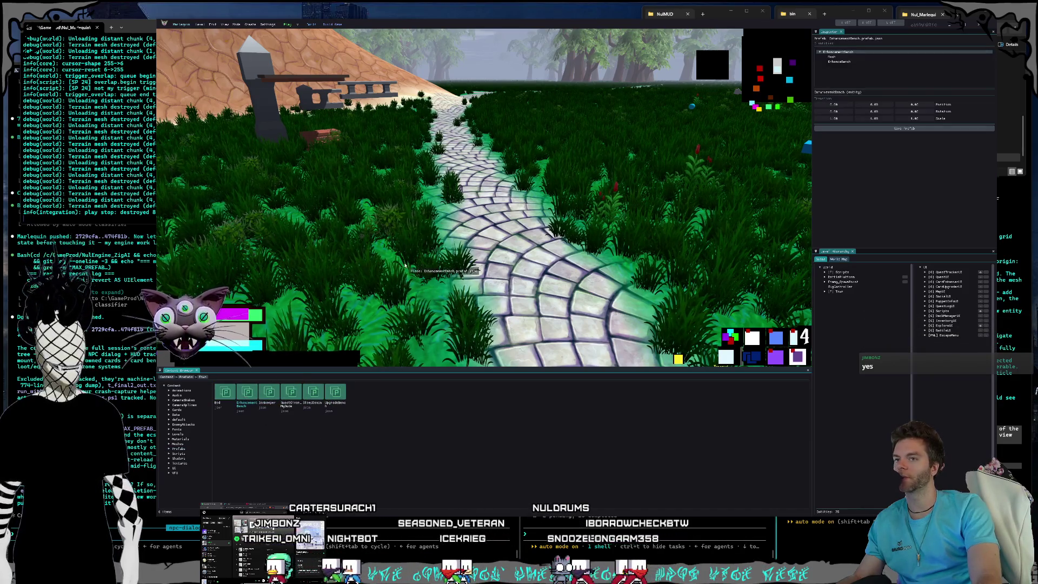
# Expand Town and Innkeeper in the Level Hierarchy and focus the view on Bed.
pyautogui.click(824, 292)
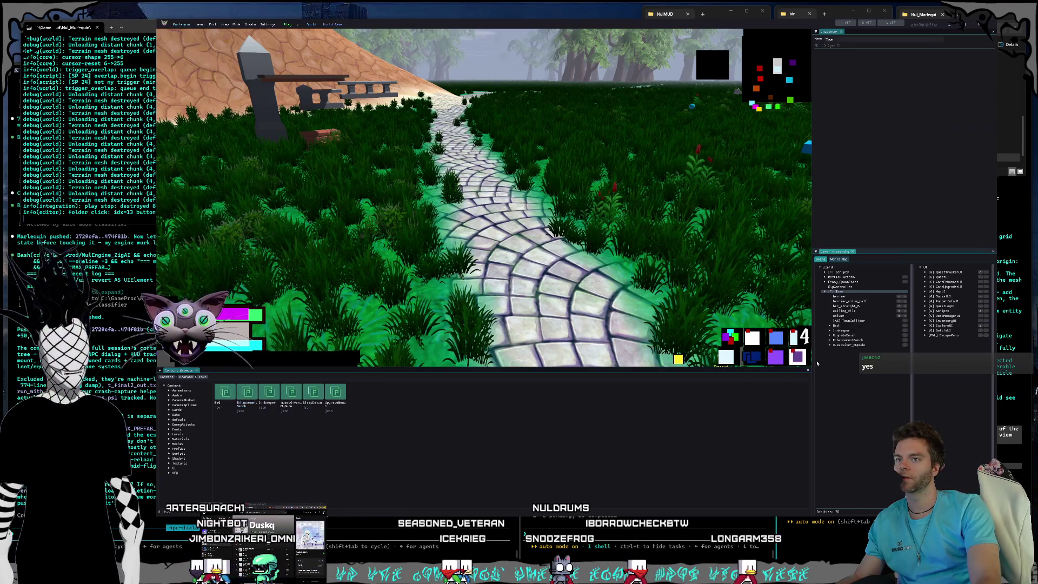
pyautogui.click(838, 330)
pyautogui.doubleClick(837, 326)
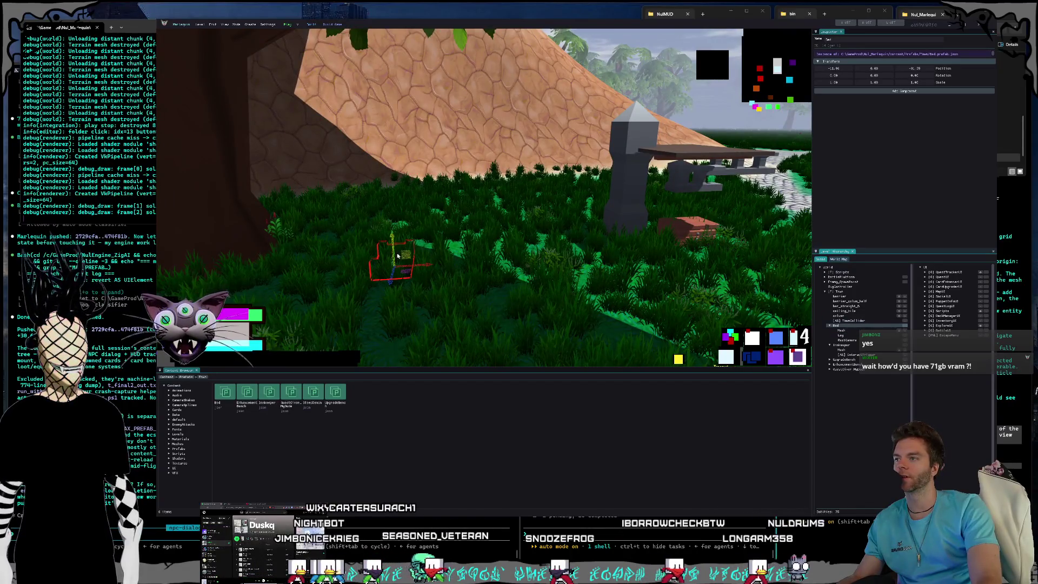
# Raise the Bed, UpgradeBench and EnhancementBench (to Y 3.24) above the grass, undoing an Innkeeper move.
pyautogui.moveTo(398, 255)
pyautogui.mouseDown()
pyautogui.moveTo(381, 199)
pyautogui.moveTo(493, 204)
pyautogui.mouseUp()
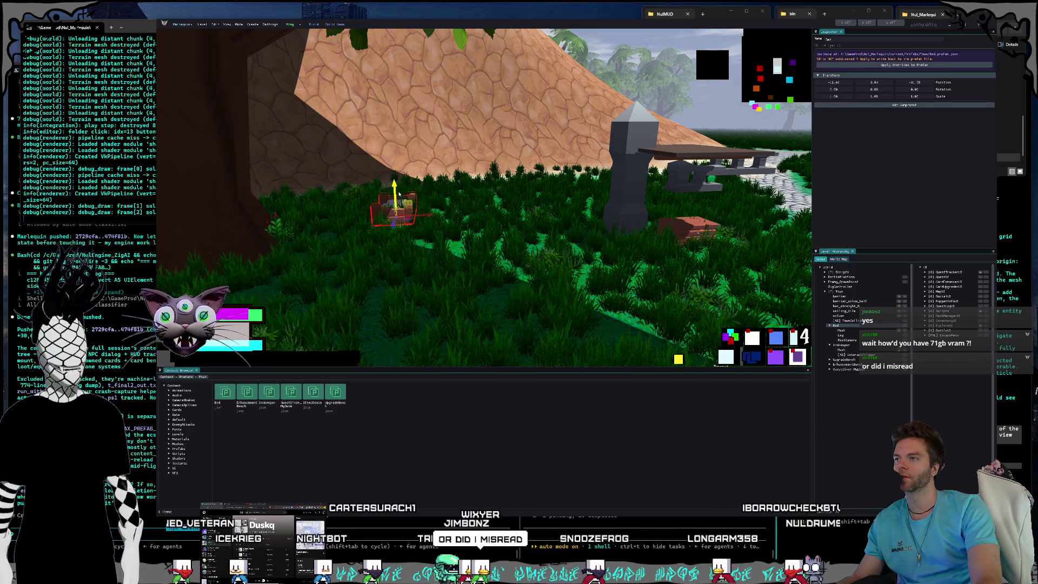
pyautogui.click(838, 346)
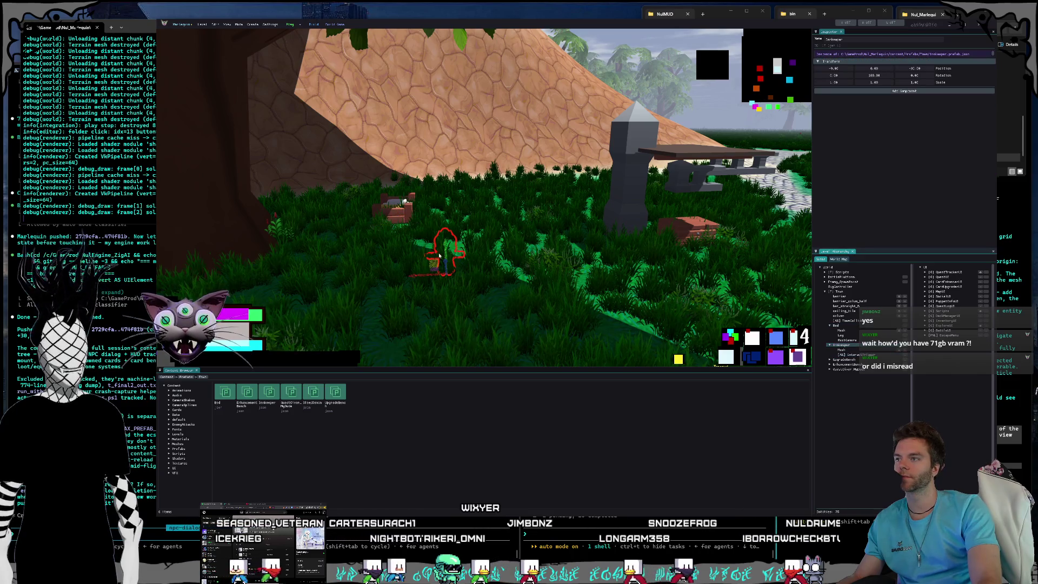
pyautogui.moveTo(445, 261); pyautogui.dragTo(442, 219)
pyautogui.hotkey('ctrl', 'z')
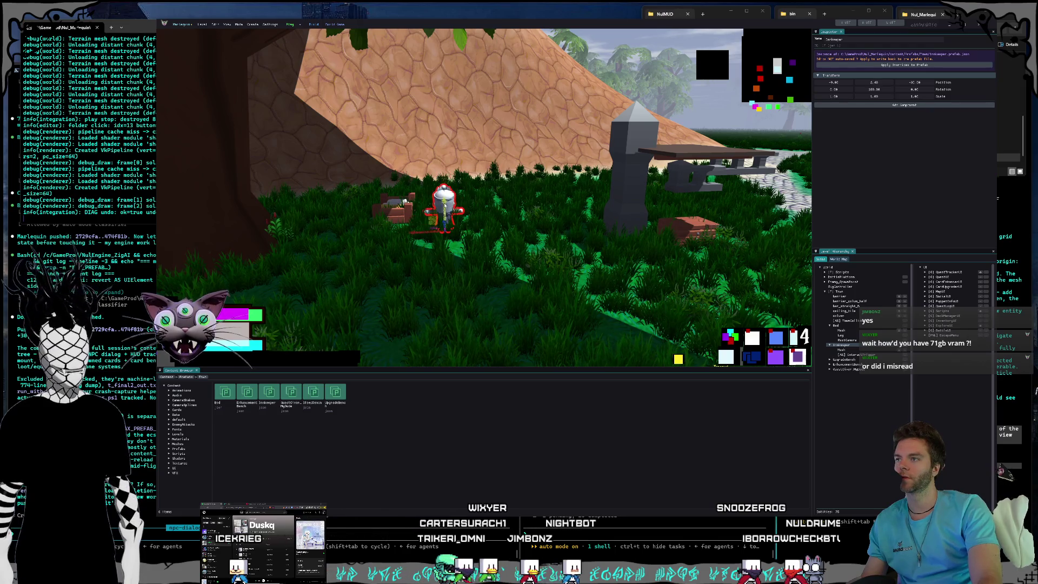
pyautogui.click(846, 360)
pyautogui.moveTo(506, 261); pyautogui.dragTo(508, 201)
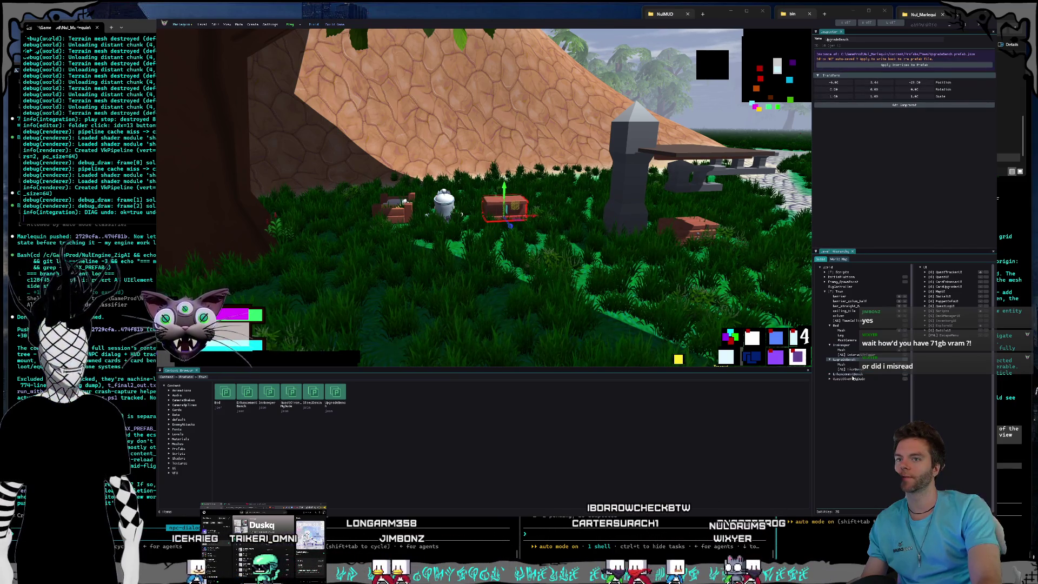
pyautogui.click(851, 374)
pyautogui.moveTo(536, 250); pyautogui.dragTo(538, 197)
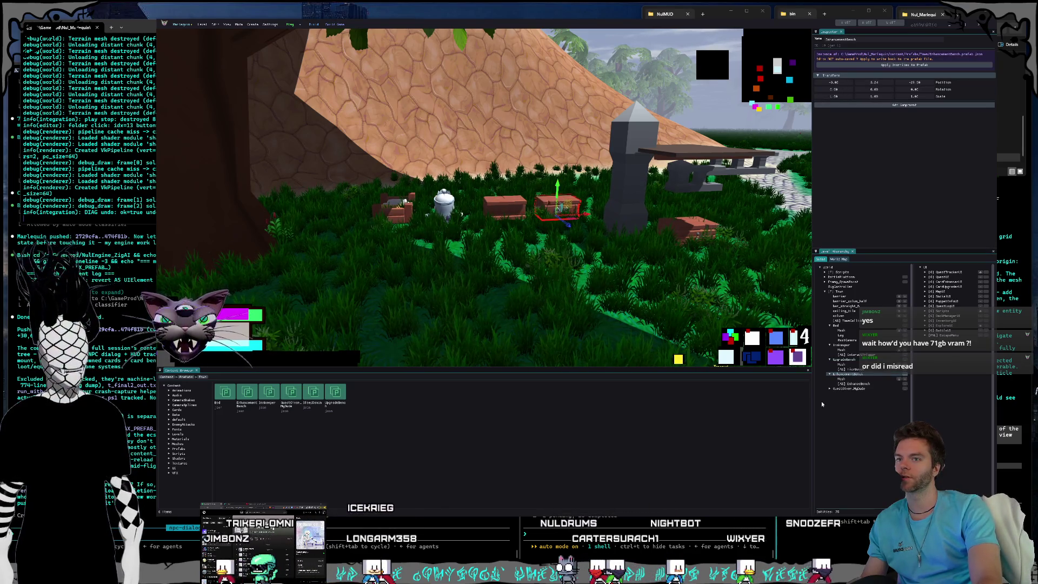
# Lift QuestGiver_MyDude out of the grass and shift it left beside the bench.
pyautogui.click(848, 388)
pyautogui.moveTo(383, 278); pyautogui.dragTo(377, 207)
pyautogui.press('w')
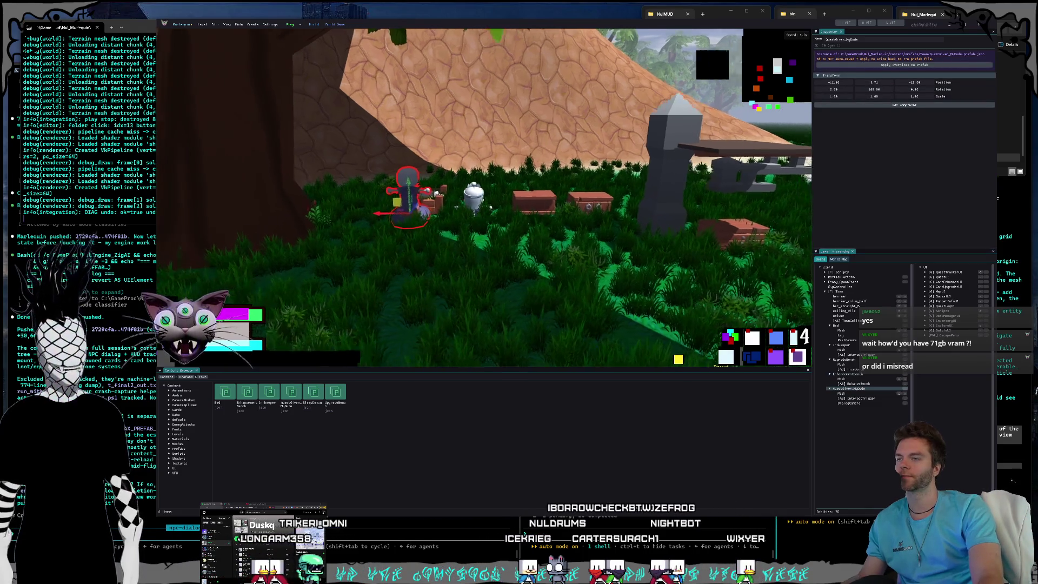
pyautogui.press('s')
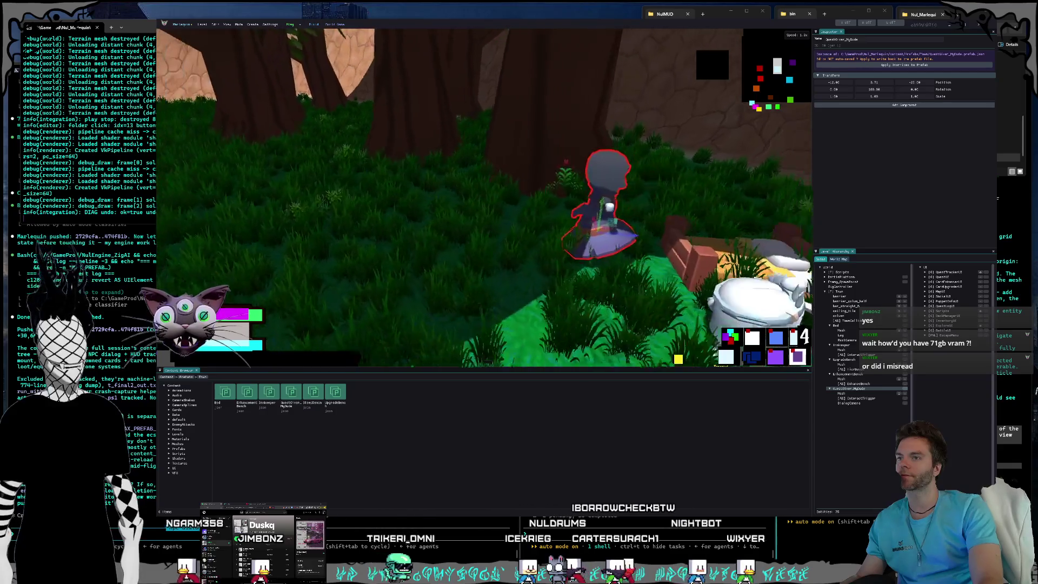
pyautogui.press('a')
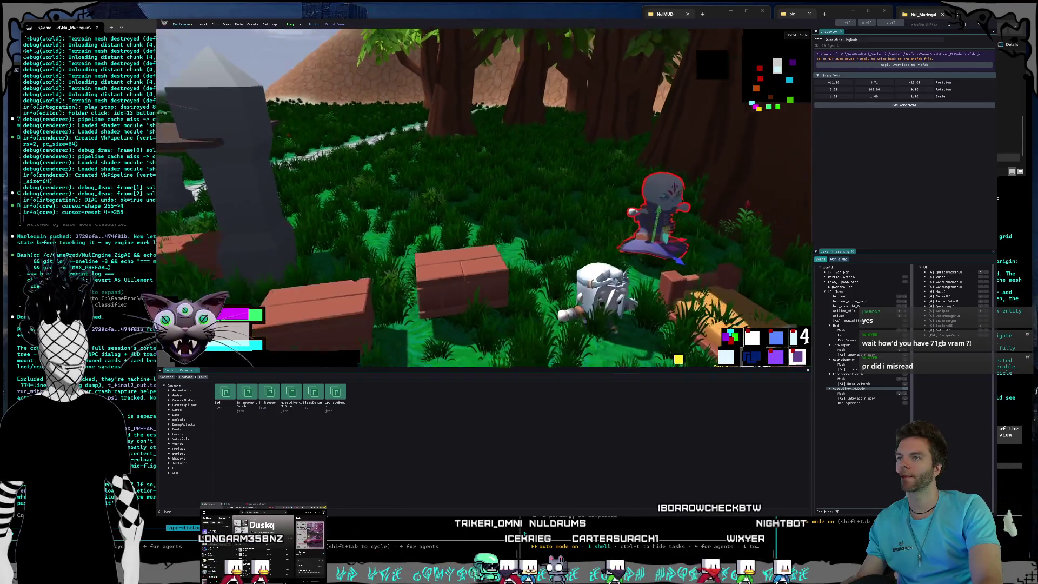
pyautogui.moveTo(658, 262); pyautogui.dragTo(548, 232)
pyautogui.press('s')
# Move the Innkeeper entity up and left, then inspect its Mesh and InteractTrigger children.
pyautogui.click(529, 238)
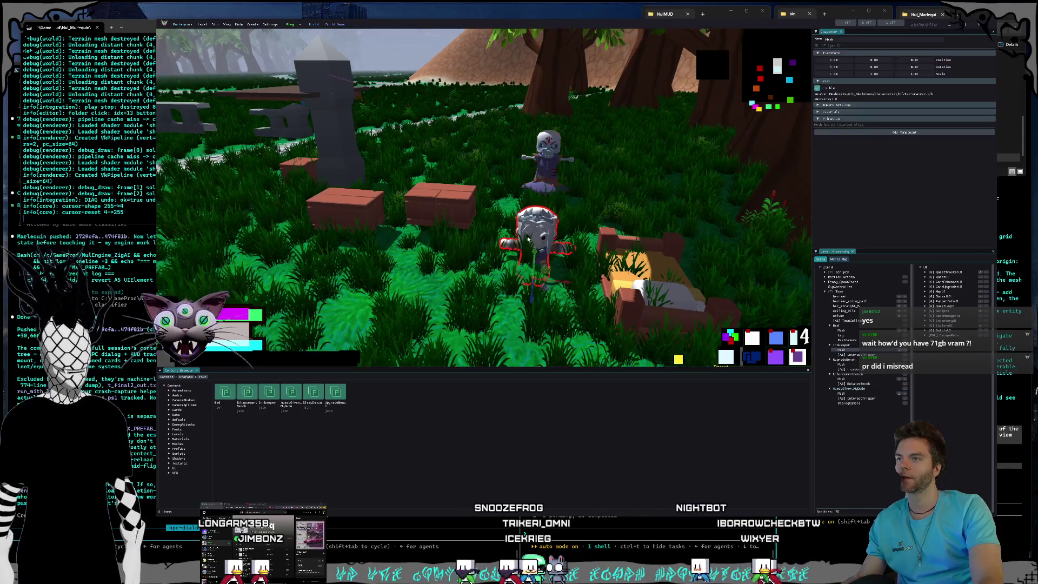
pyautogui.click(555, 290)
pyautogui.moveTo(554, 289)
pyautogui.mouseDown()
pyautogui.moveTo(511, 279)
pyautogui.moveTo(400, 291)
pyautogui.mouseUp()
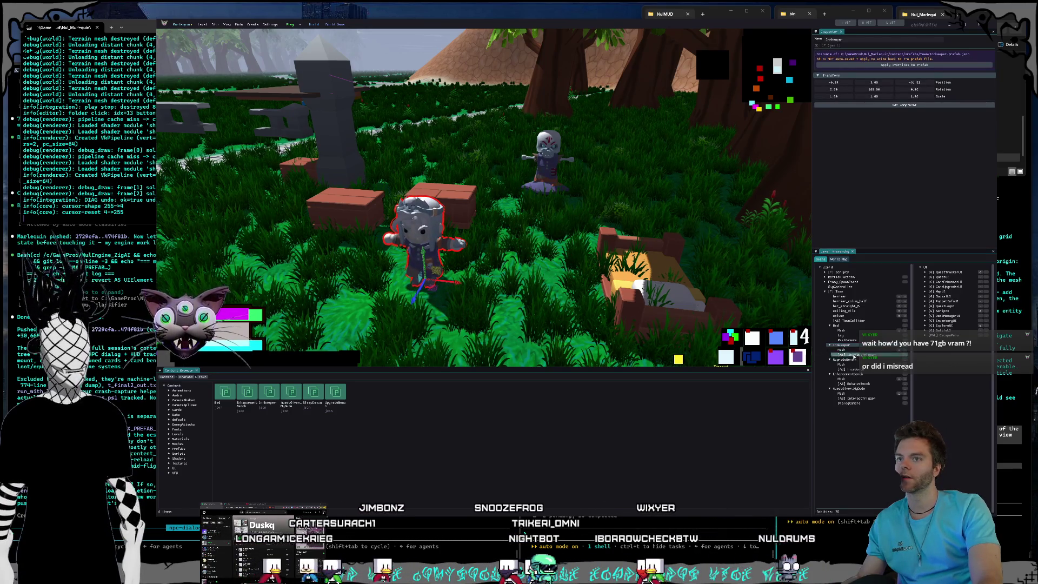
pyautogui.click(843, 350)
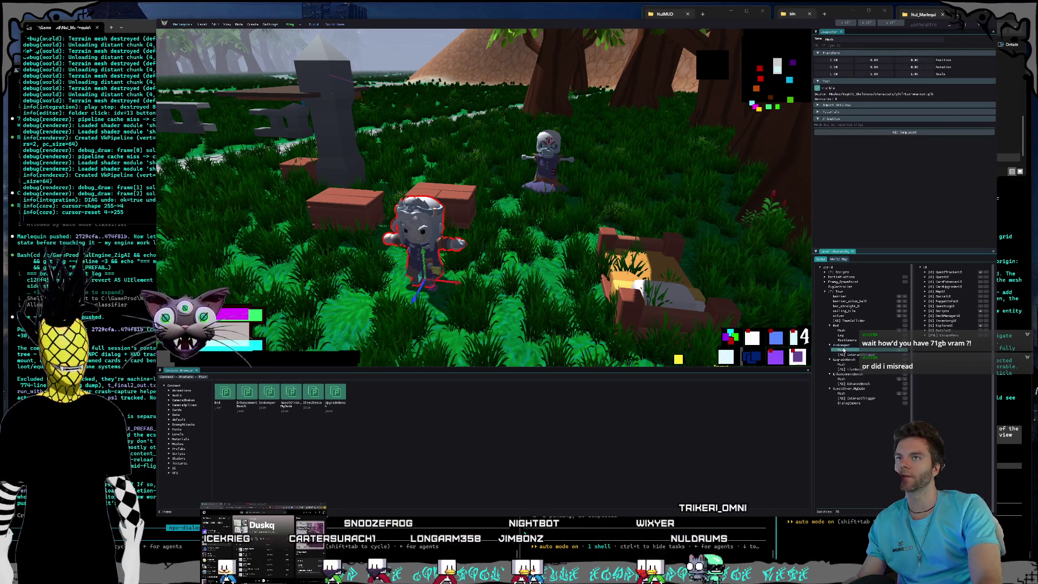
pyautogui.click(853, 356)
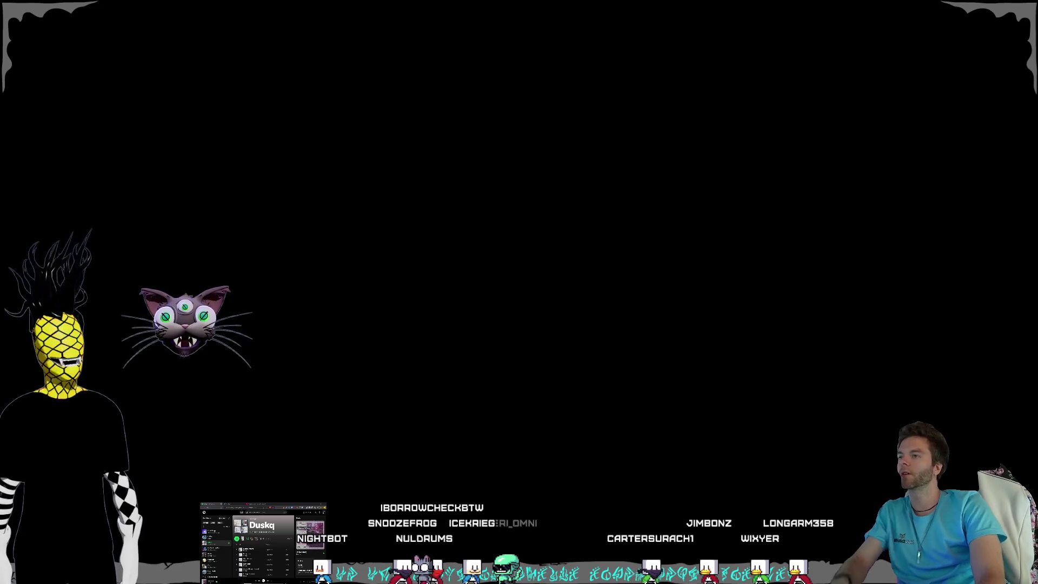
pyautogui.click(577, 289)
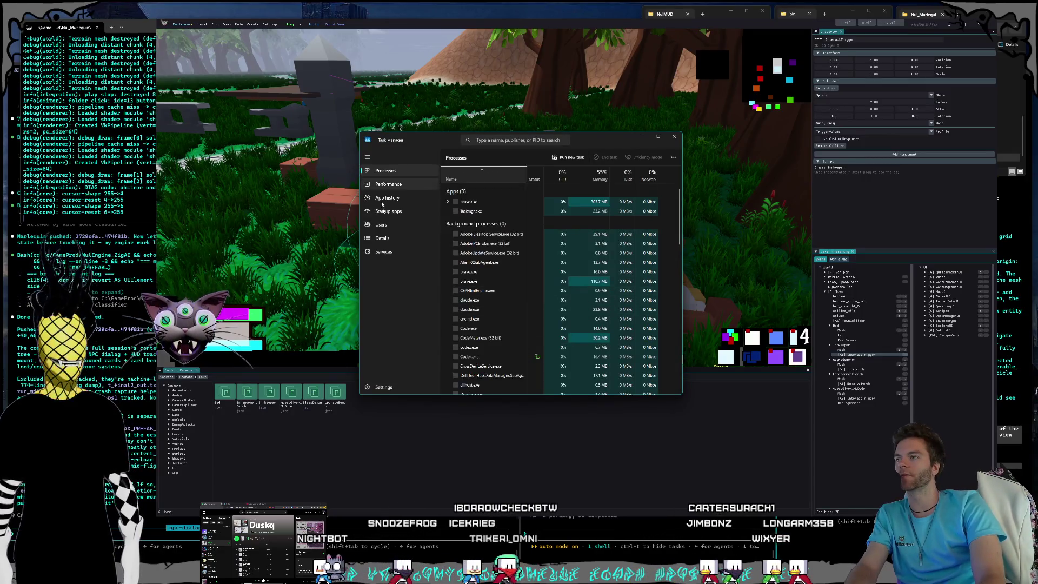
# Check the RTX 4090 (GPU 1) performance graphs, then view system memory usage.
pyautogui.hotkey('ctrl', 'Tab')
pyautogui.moveTo(426, 141); pyautogui.dragTo(449, 108)
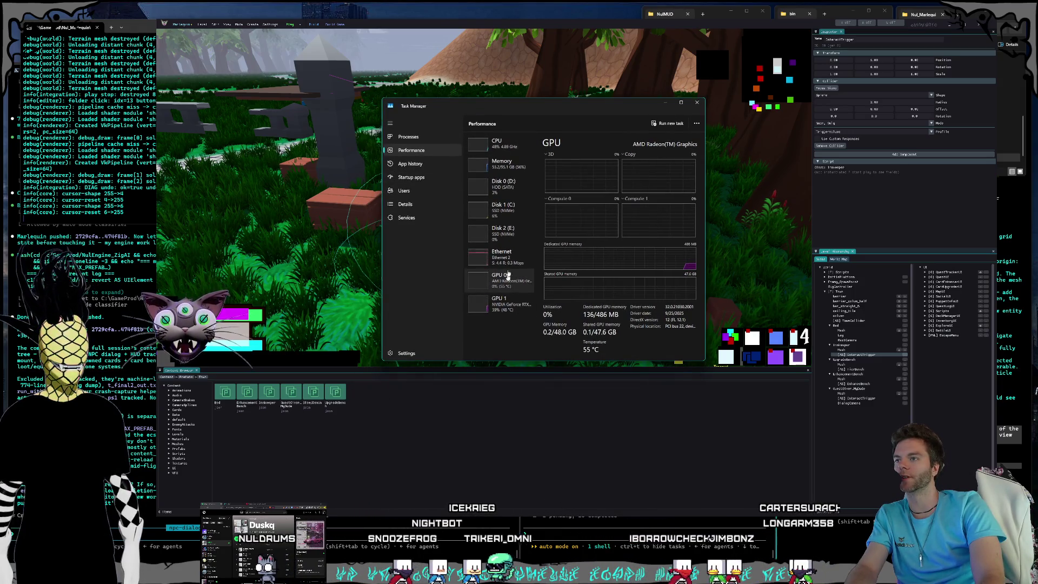
pyautogui.click(503, 304)
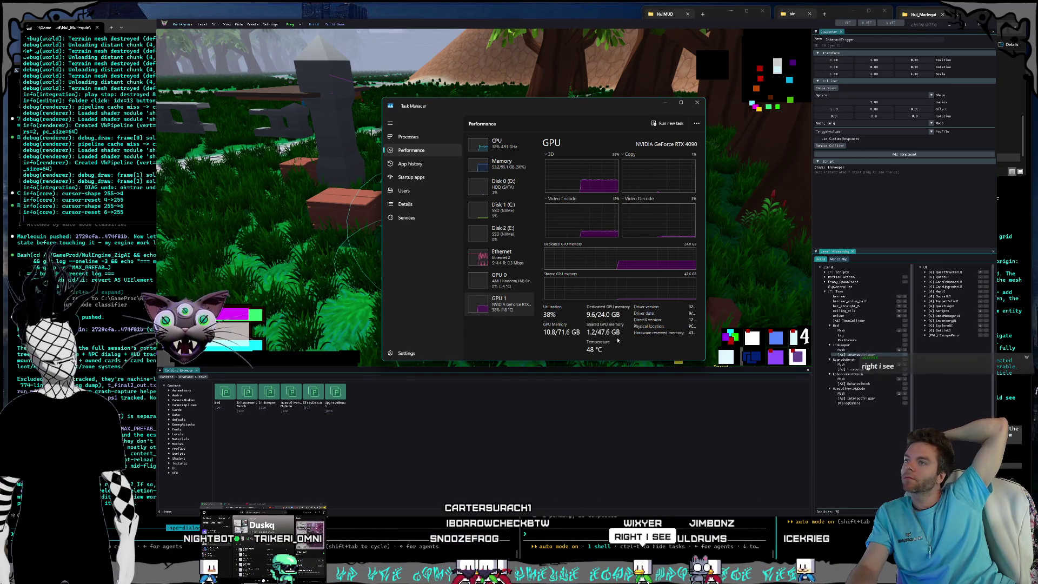
pyautogui.click(513, 163)
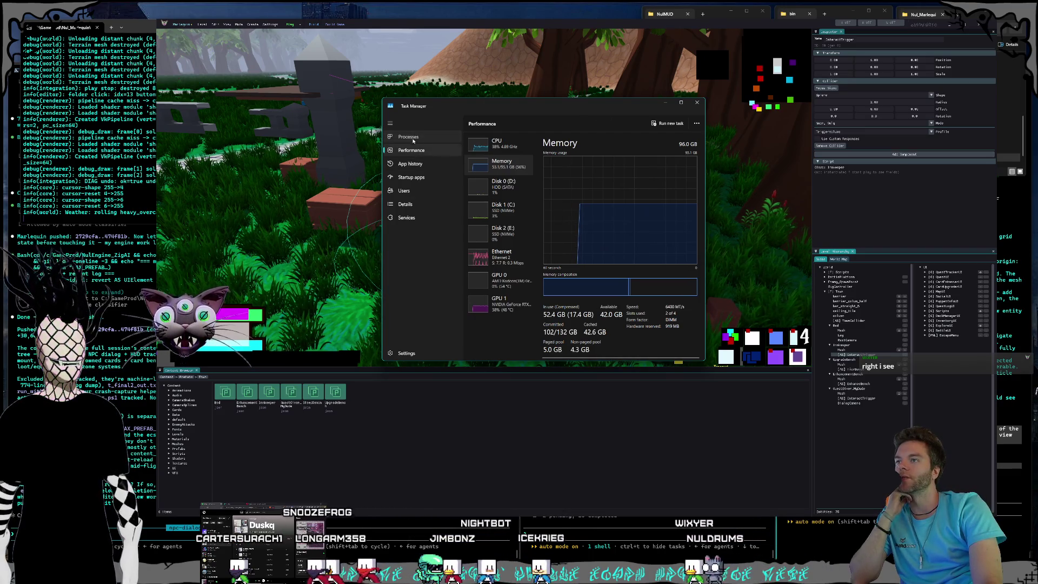
pyautogui.click(413, 142)
pyautogui.click(625, 142)
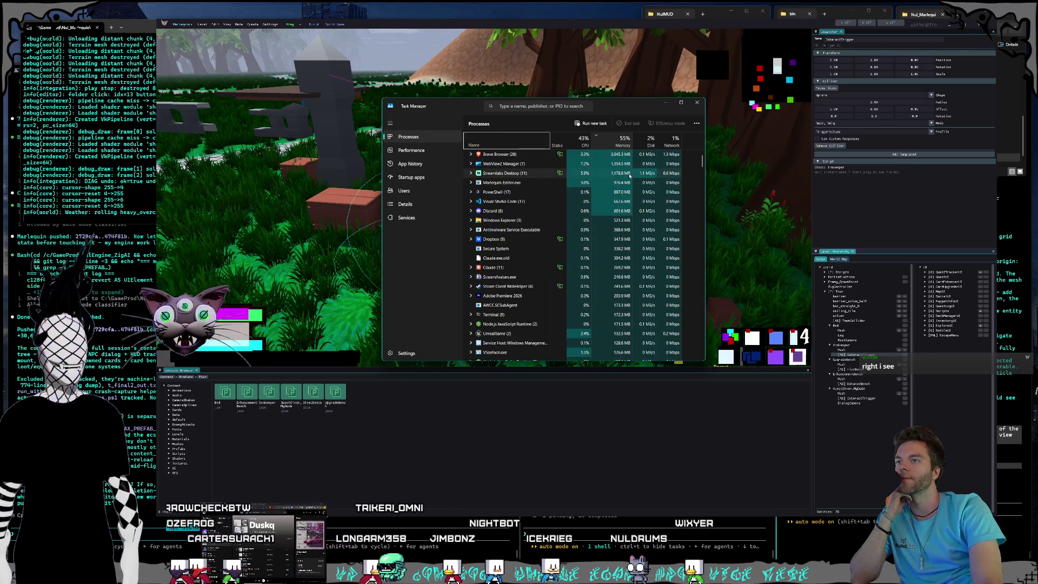
pyautogui.scroll(-2, 629, 178)
pyautogui.scroll(2, 560, 160)
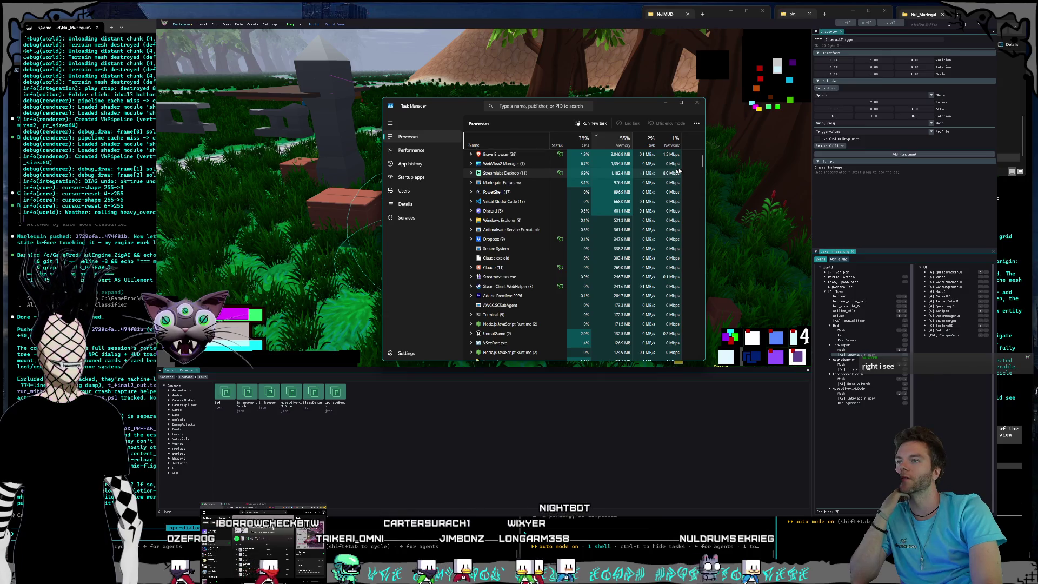
pyautogui.moveTo(702, 162)
pyautogui.mouseDown()
pyautogui.moveTo(703, 335)
pyautogui.moveTo(717, 356)
pyautogui.moveTo(703, 184)
pyautogui.moveTo(615, 158)
pyautogui.mouseUp()
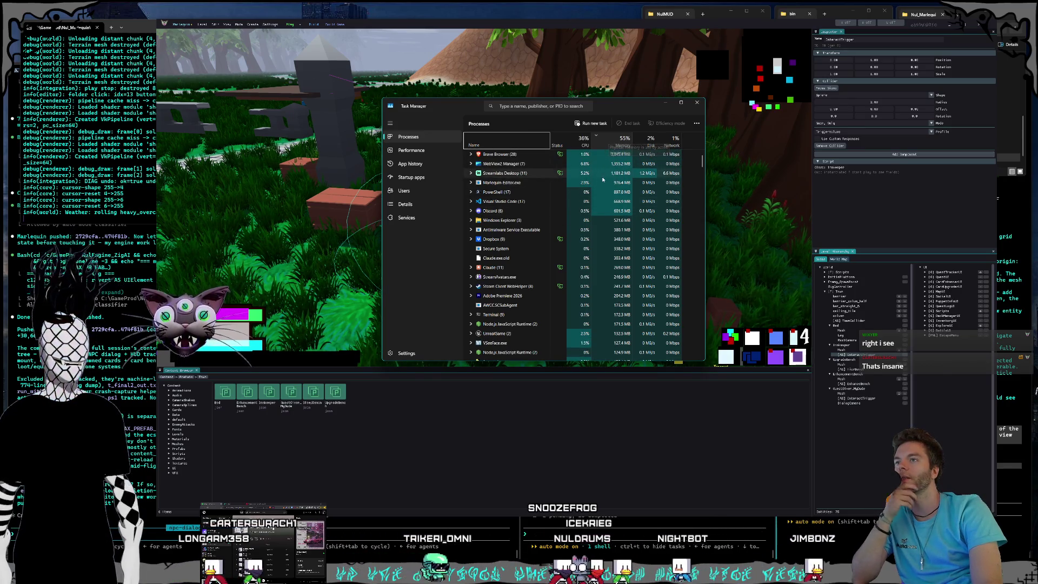
pyautogui.click(410, 151)
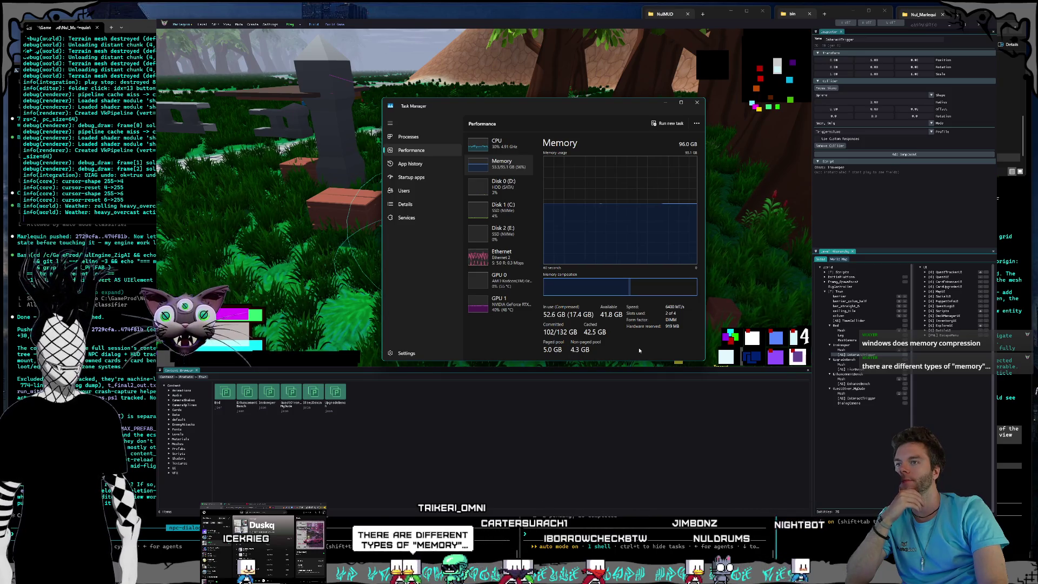
# Review the RTX 4090 and Ryzen 9 7950X3D CPU usage, then close Task Manager.
pyautogui.click(507, 317)
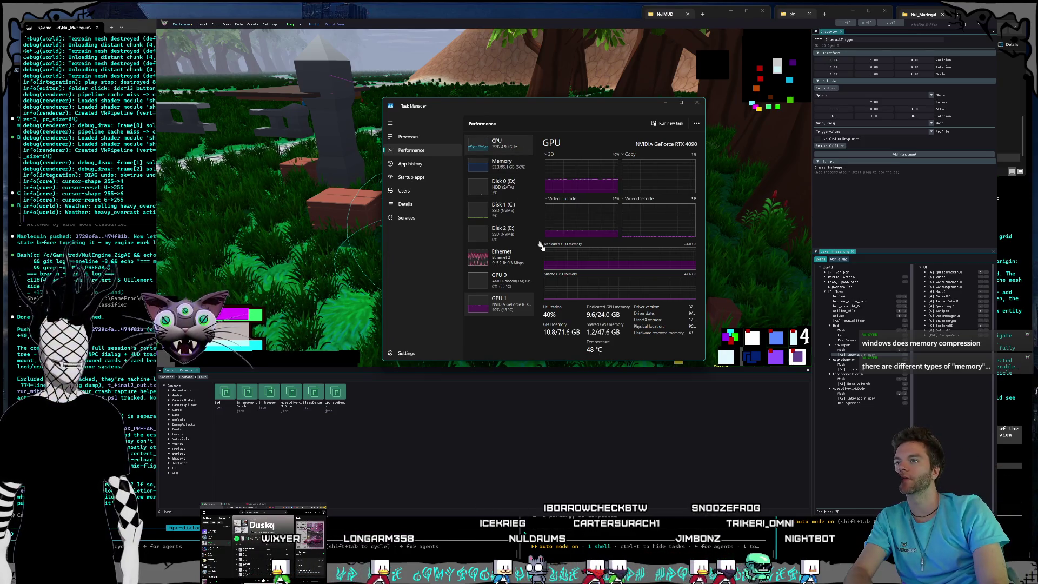
pyautogui.press('Home')
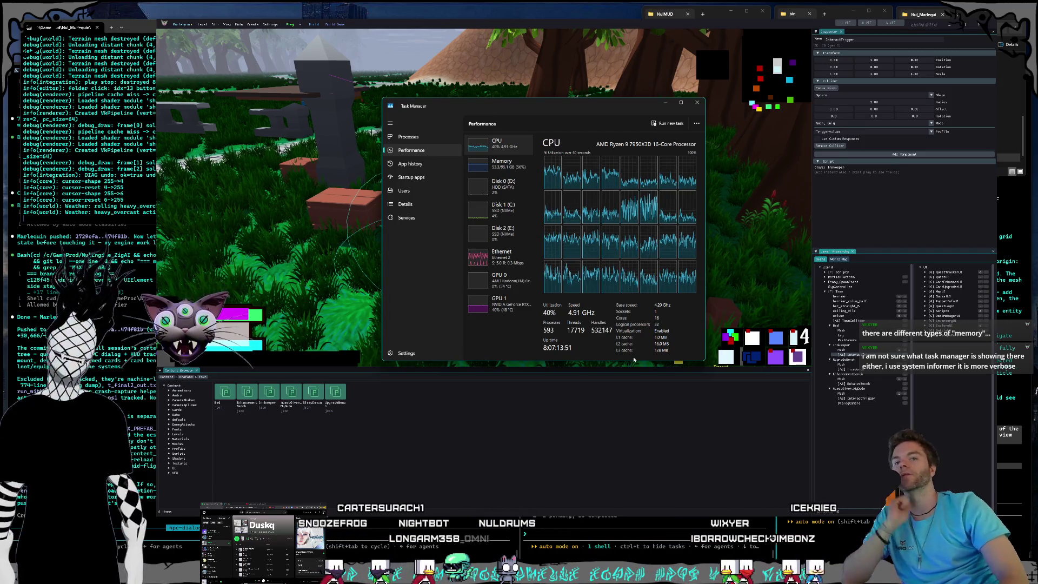
pyautogui.click(700, 106)
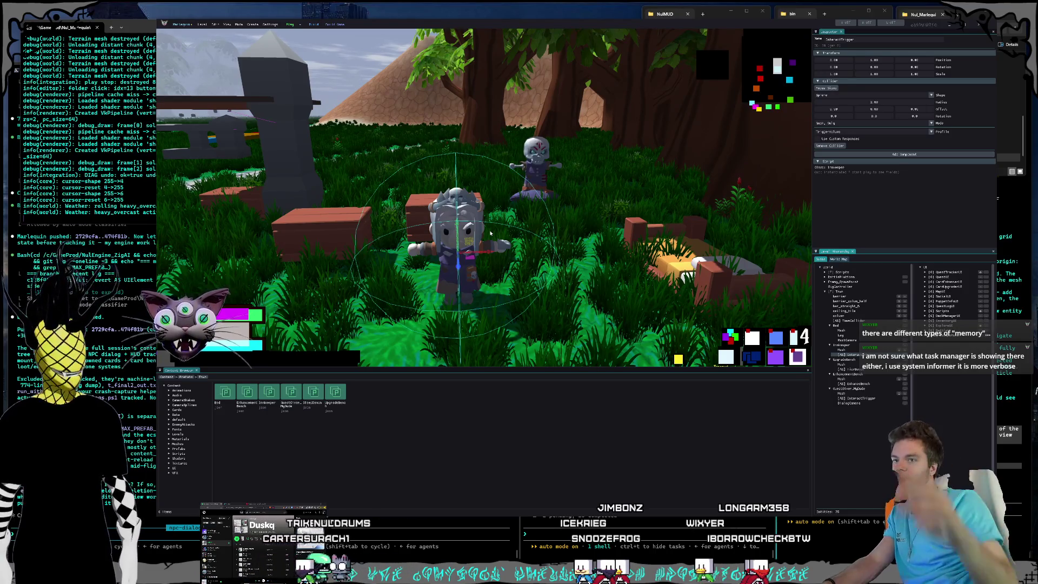
# Select EnhancementBench, QuestGiver_MyDude, Innkeeper and Bed in the hierarchy, then start Play.
pyautogui.click(859, 375)
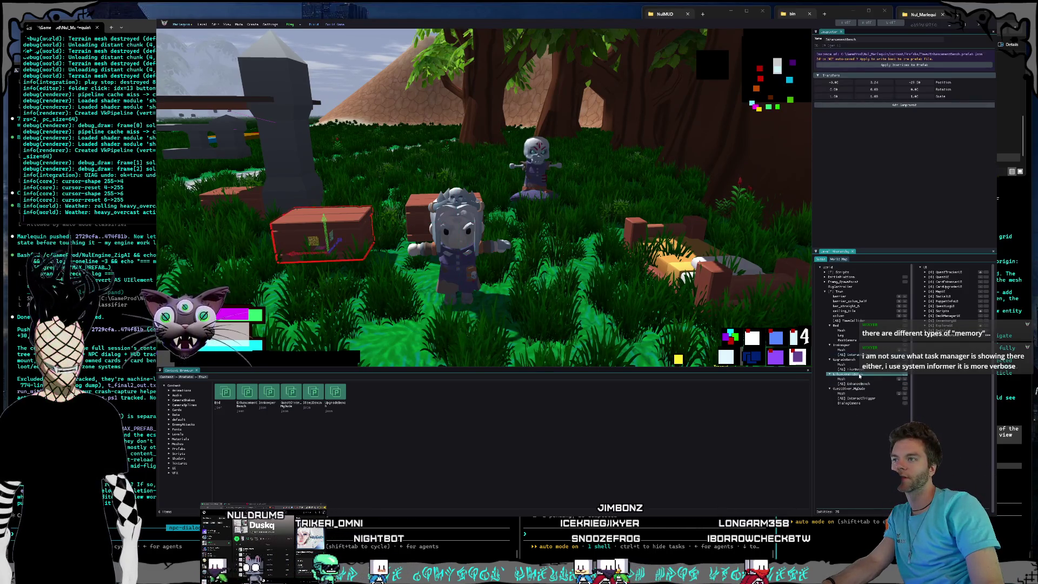
pyautogui.click(854, 389)
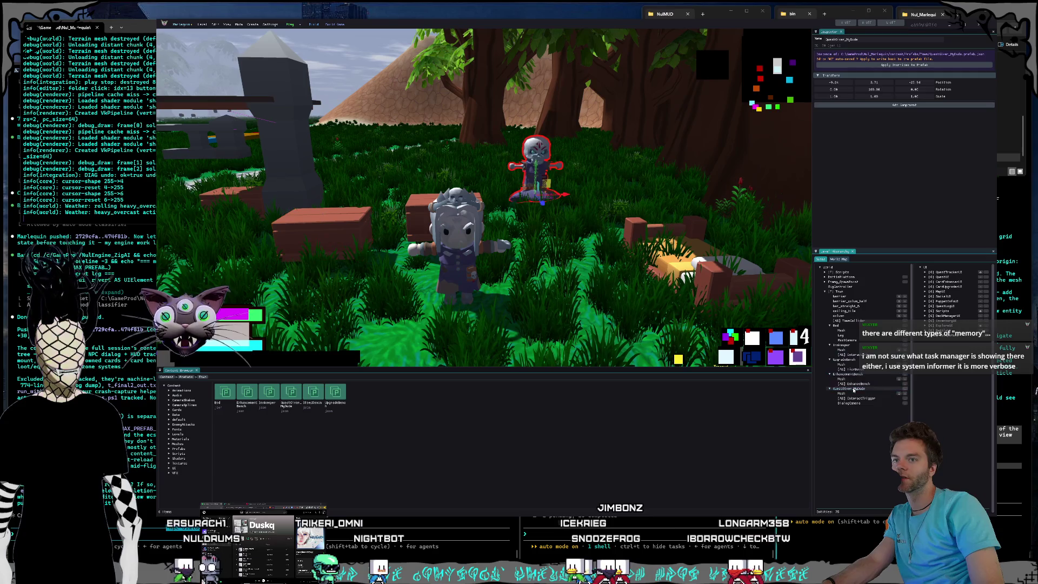
pyautogui.click(842, 345)
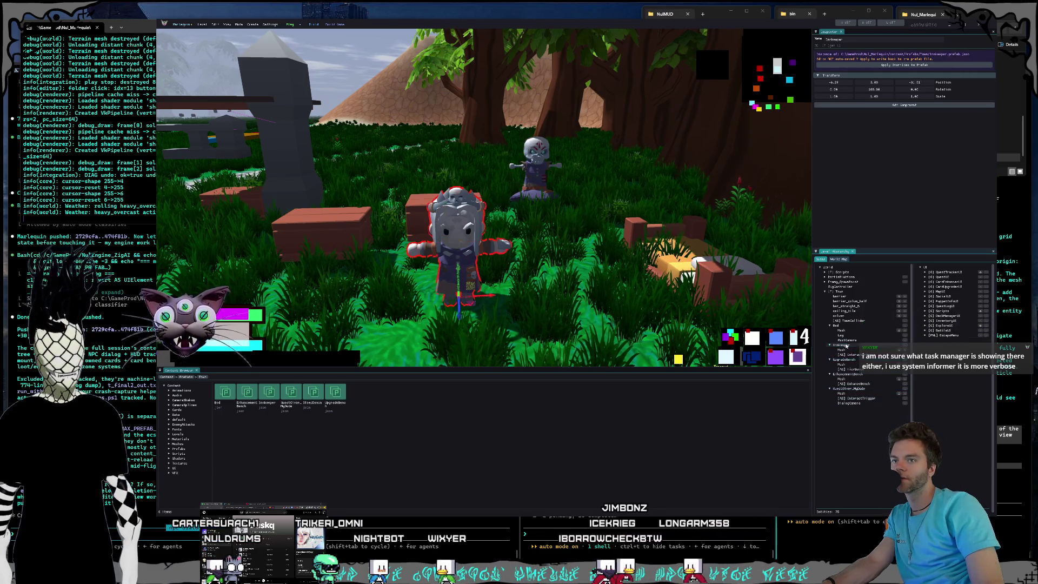
pyautogui.click(842, 326)
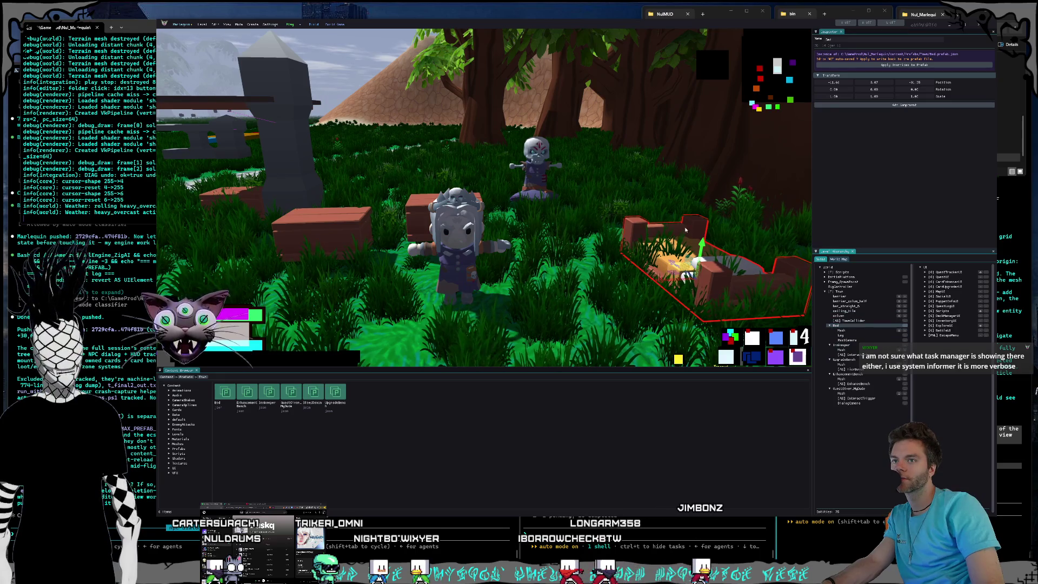
pyautogui.click(290, 23)
# Walk the player through the grass to the quest giver and talk to it.
pyautogui.press('w')
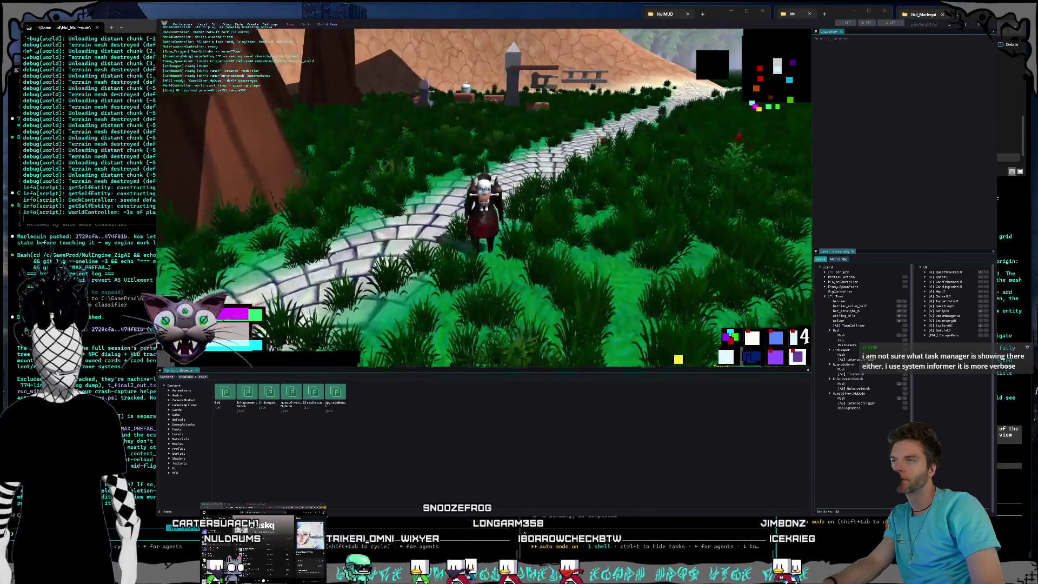
pyautogui.press('w')
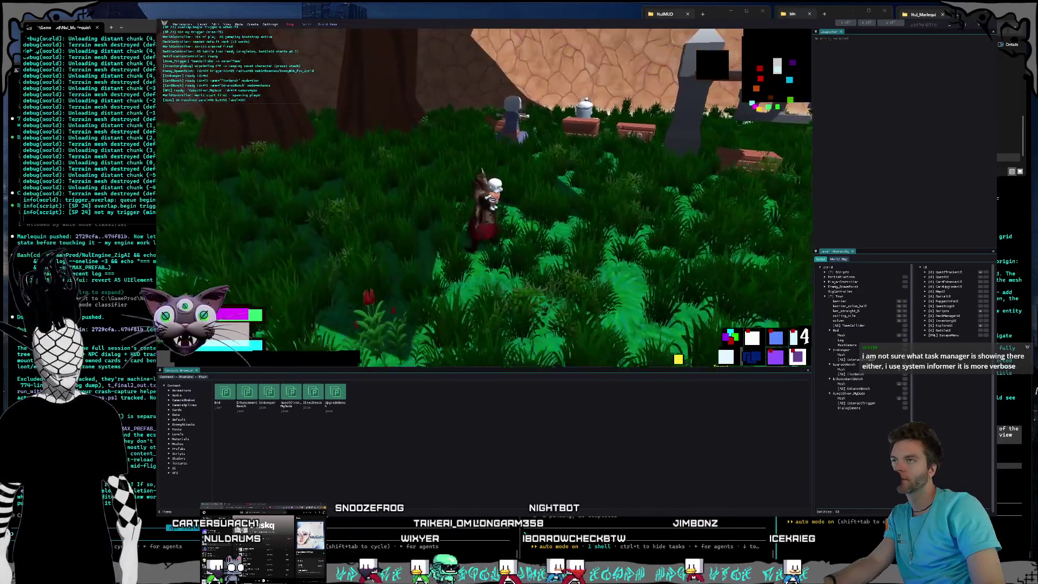
pyautogui.press('w')
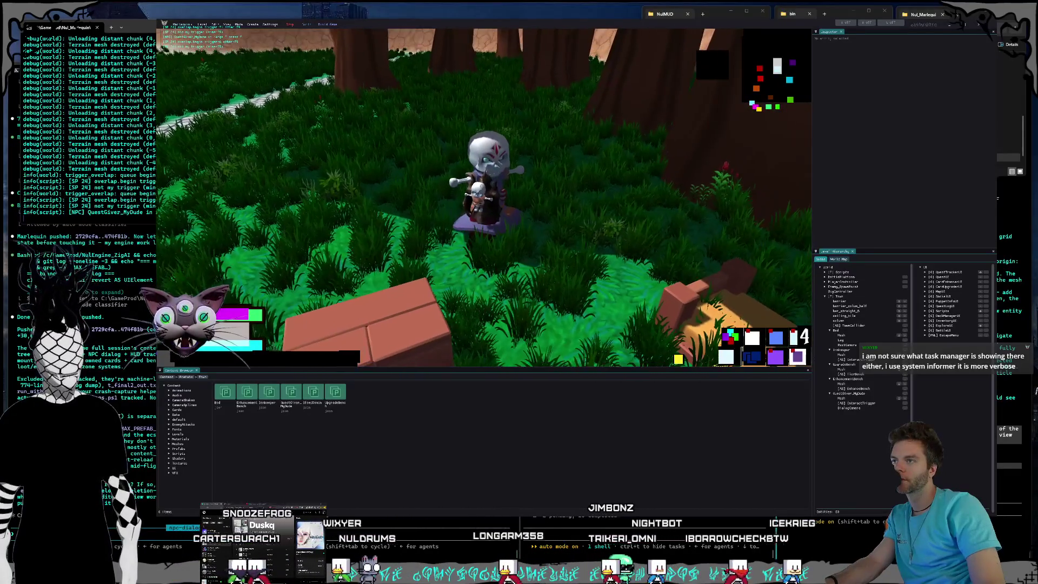
pyautogui.press('e')
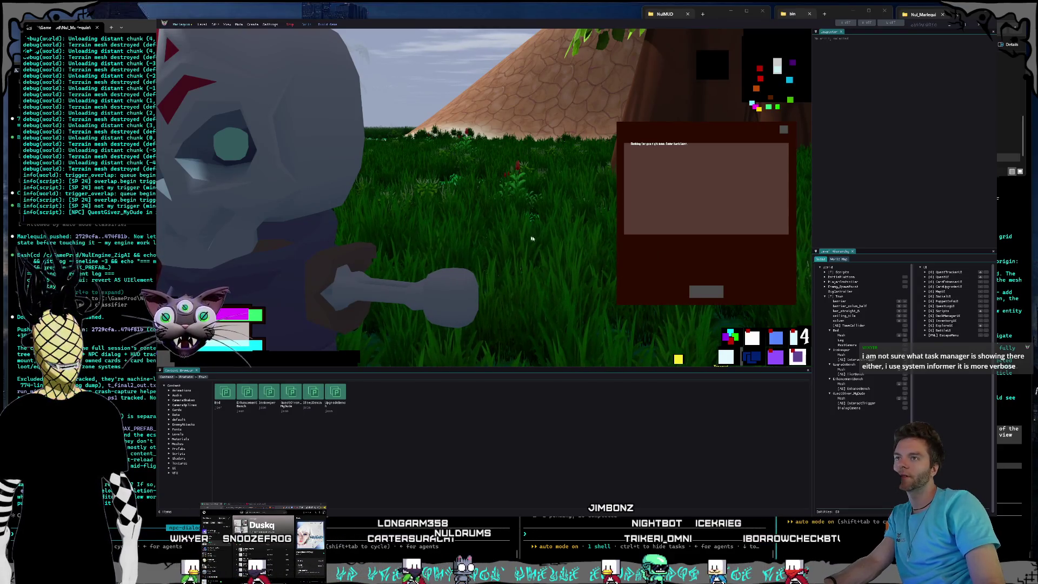
# Dismiss the quest giver's dialog and start resting at the innkeeper.
pyautogui.click(658, 153)
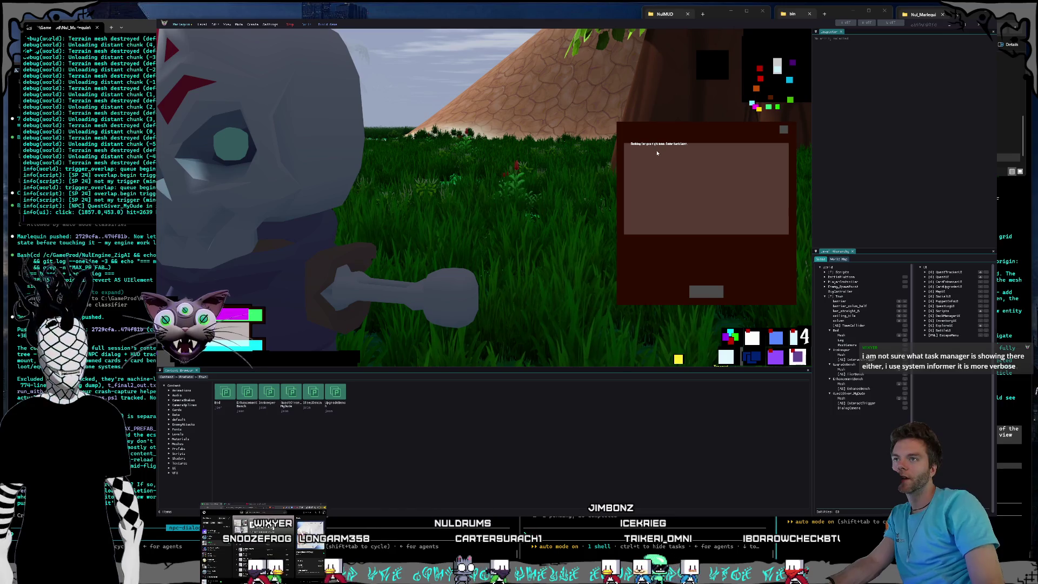
pyautogui.click(707, 293)
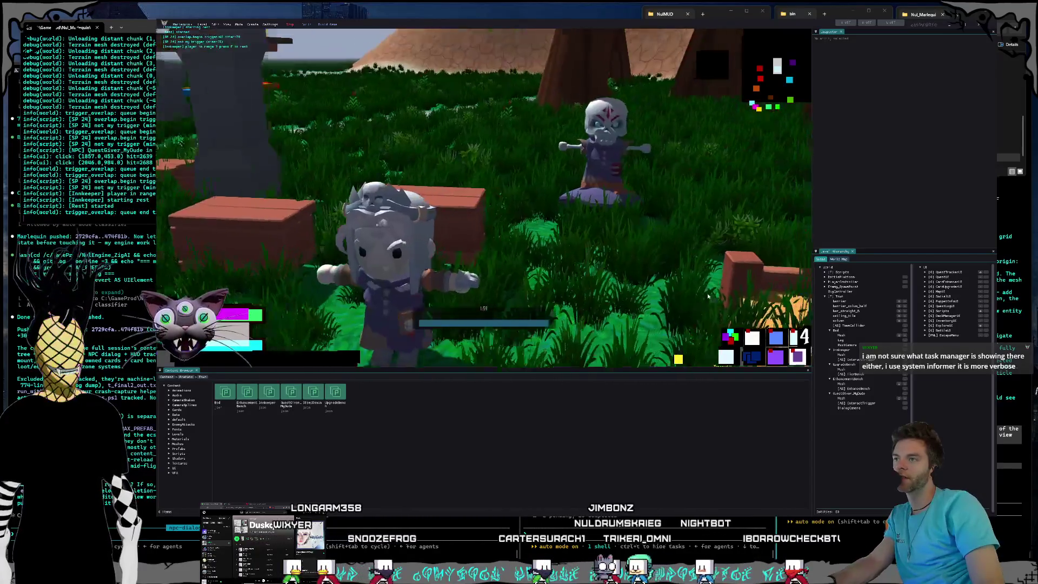
pyautogui.press('e')
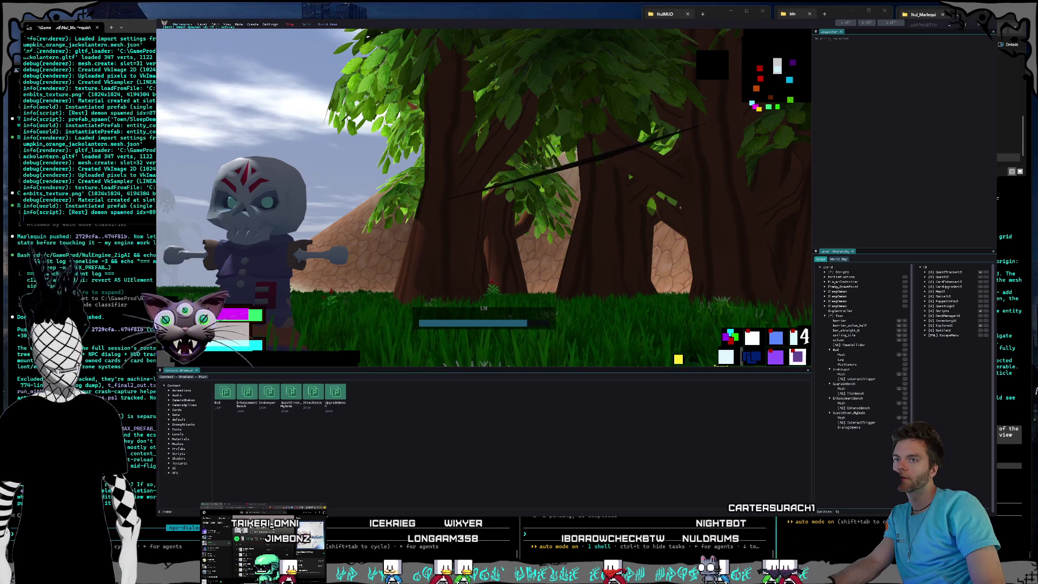
# Select SleepDemon, stop play, then select the bed and view through RestCamera.
pyautogui.click(844, 302)
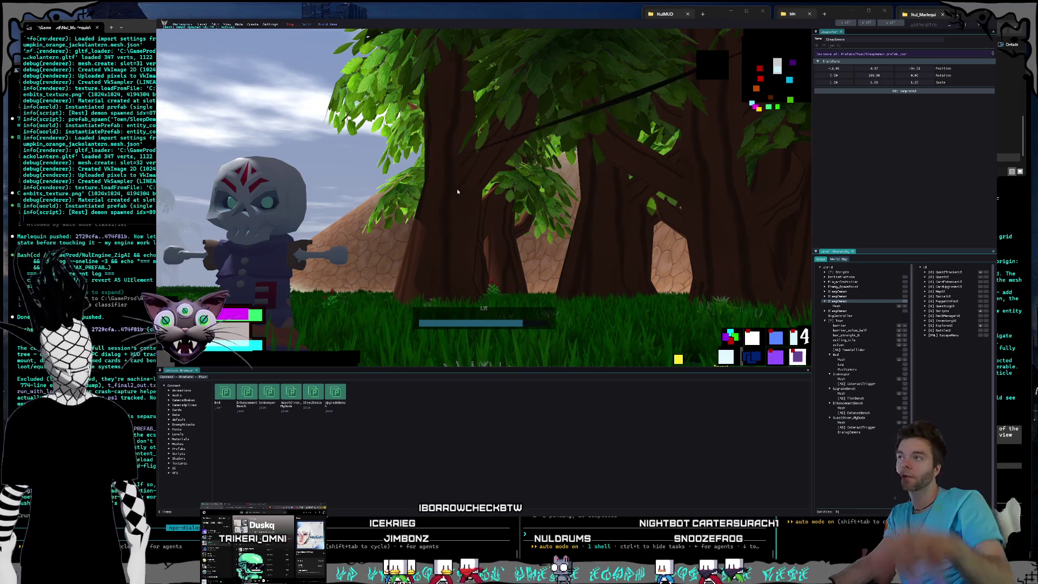
pyautogui.press('Escape')
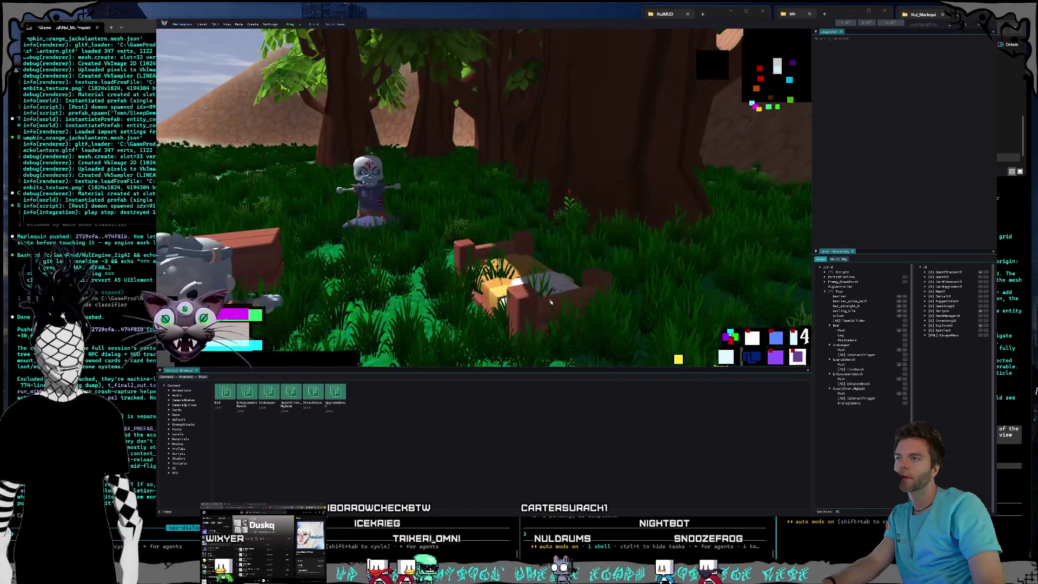
pyautogui.click(542, 295)
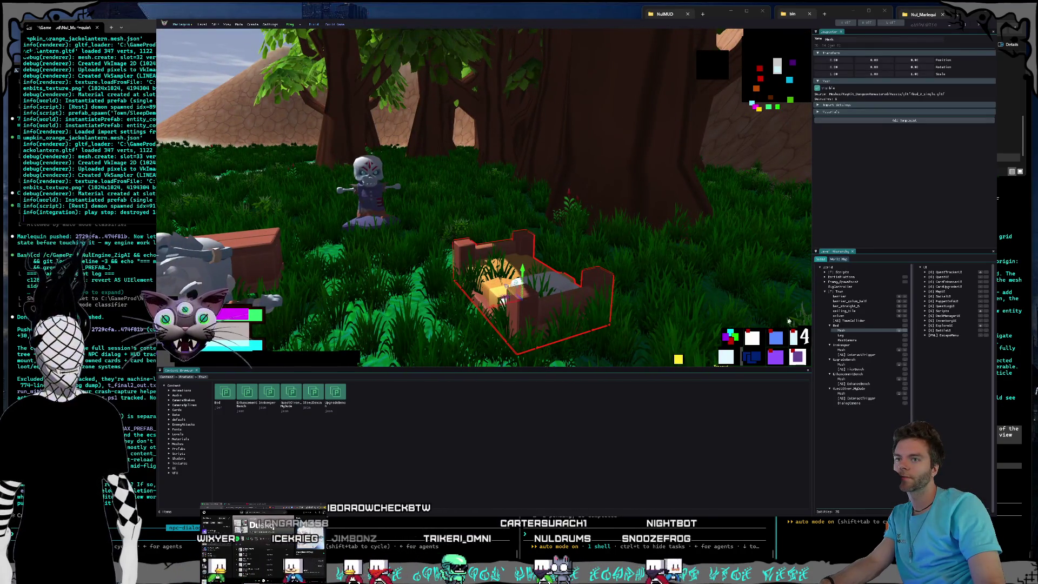
pyautogui.click(846, 340)
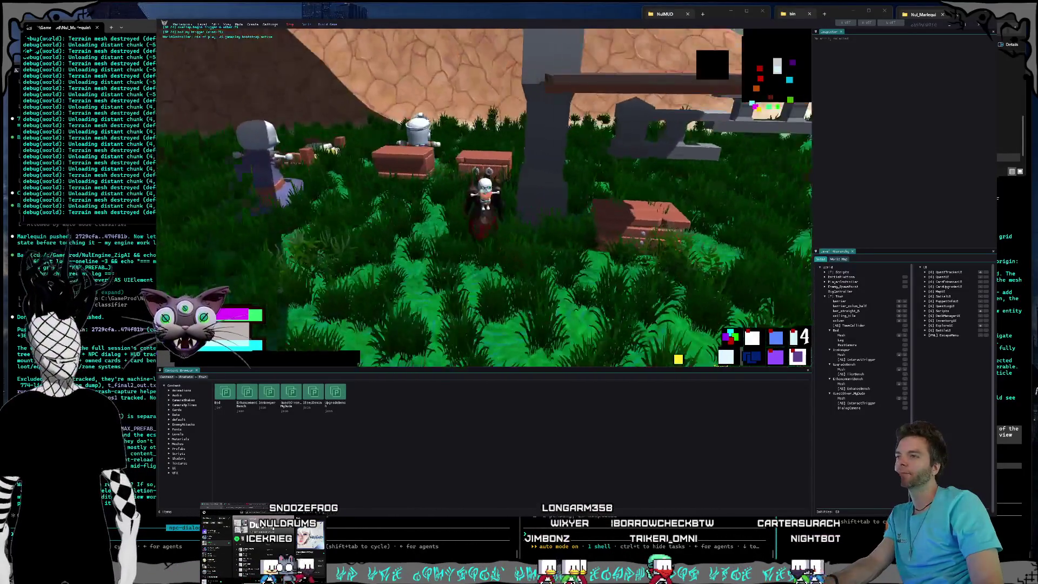
# Try the bench's card enhancement and upgrade windows, close them, and run onto the stone path.
pyautogui.press('f')
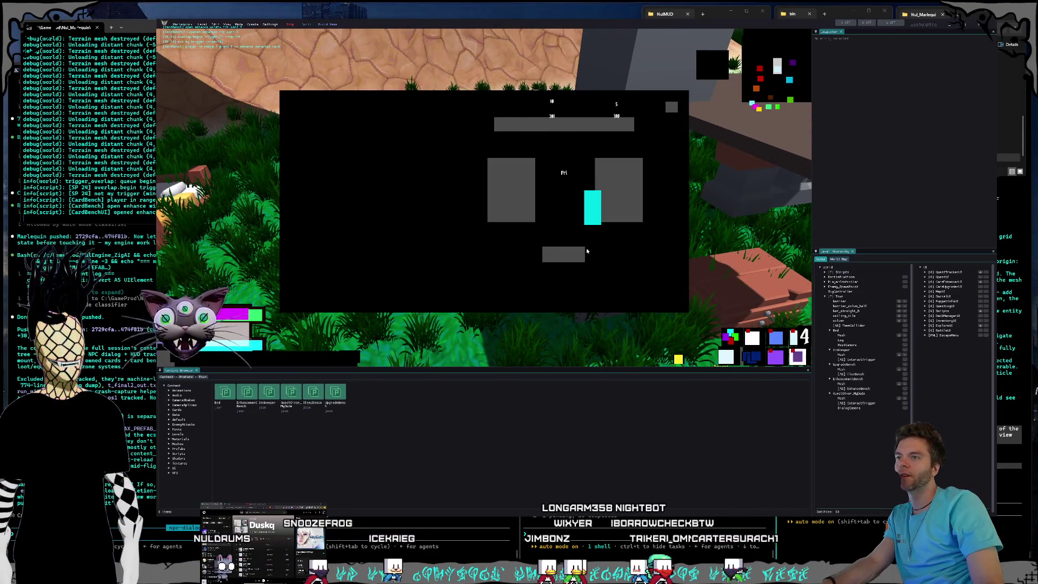
pyautogui.click(667, 110)
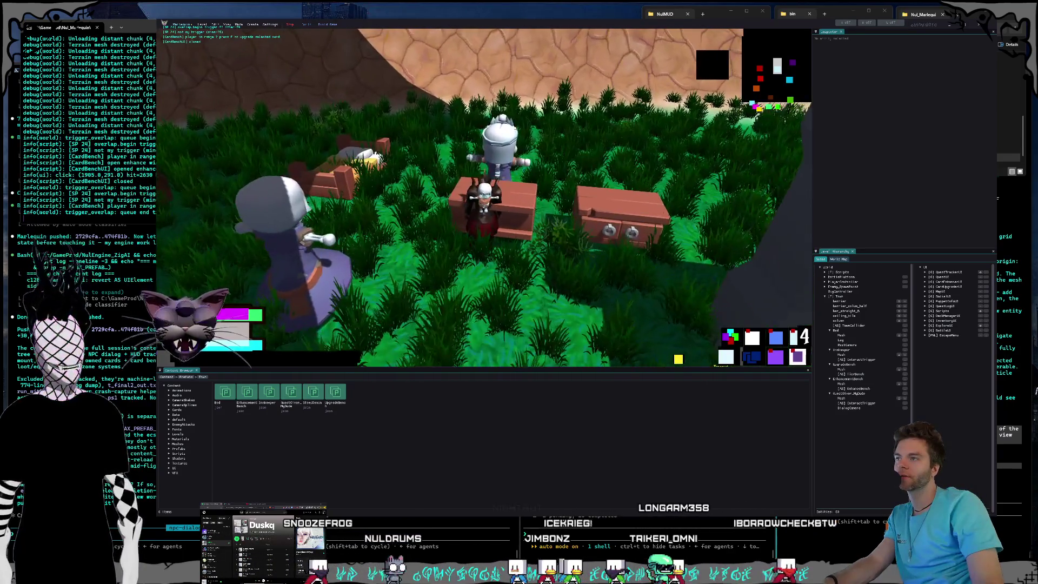
pyautogui.press('f')
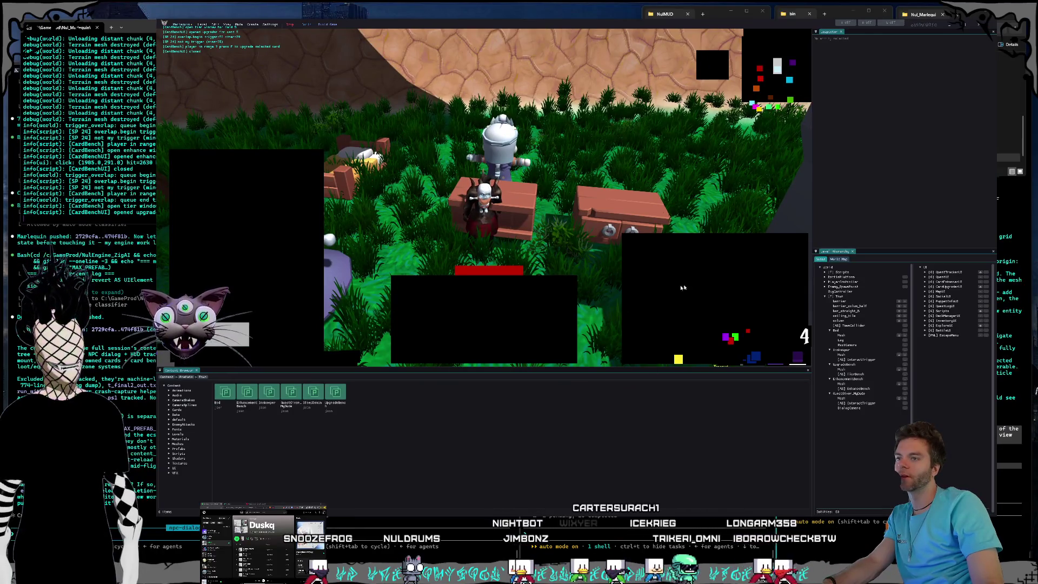
pyautogui.click(681, 285)
pyautogui.click(463, 331)
pyautogui.click(247, 227)
pyautogui.click(467, 330)
pyautogui.press('Escape')
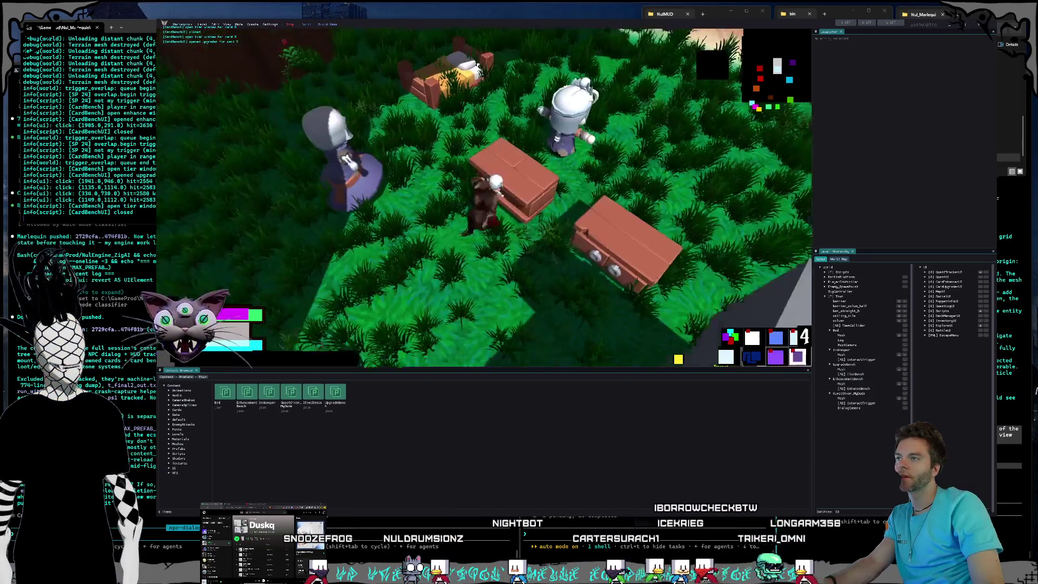
pyautogui.press('w')
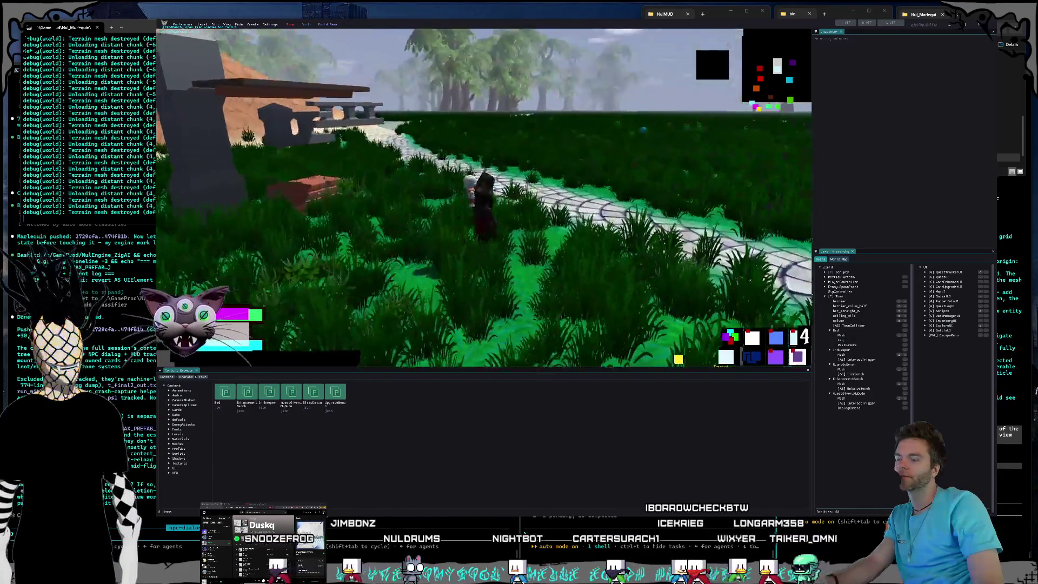
# Open the deck panel and move the character toward the bench and fence.
pyautogui.press('i')
pyautogui.press('w')
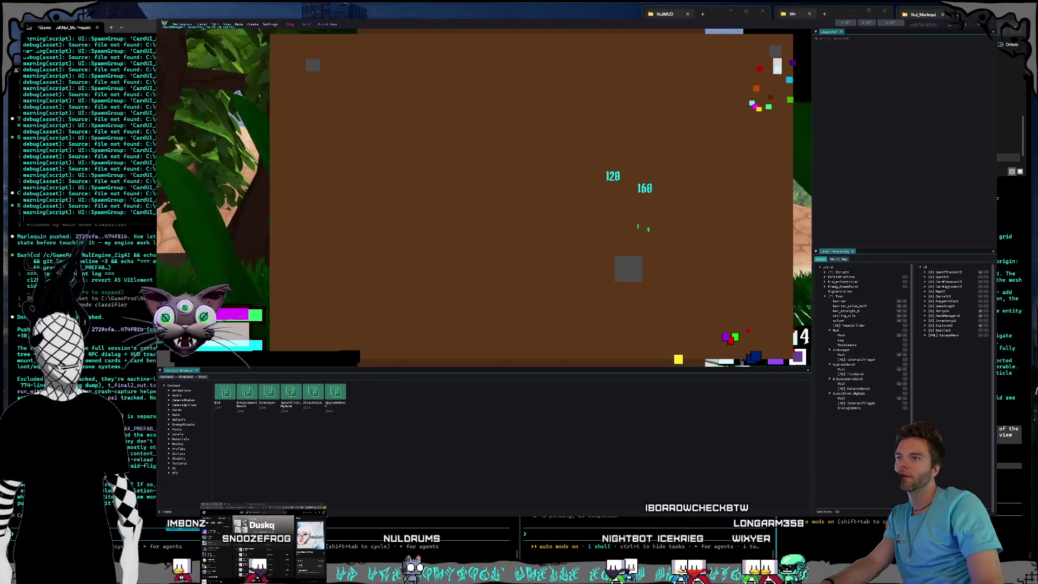
pyautogui.press('w')
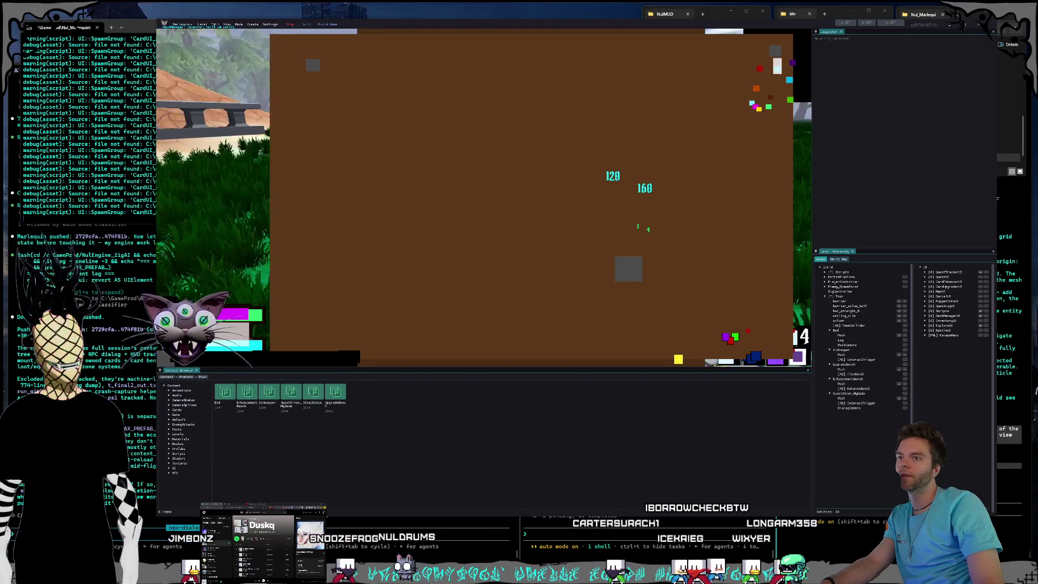
pyautogui.press('w')
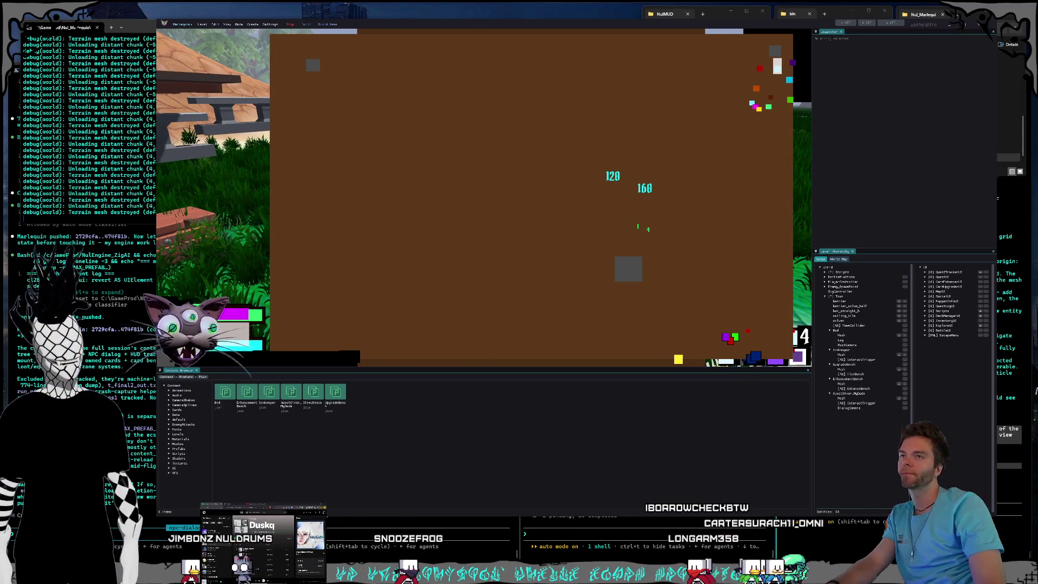
pyautogui.press('w')
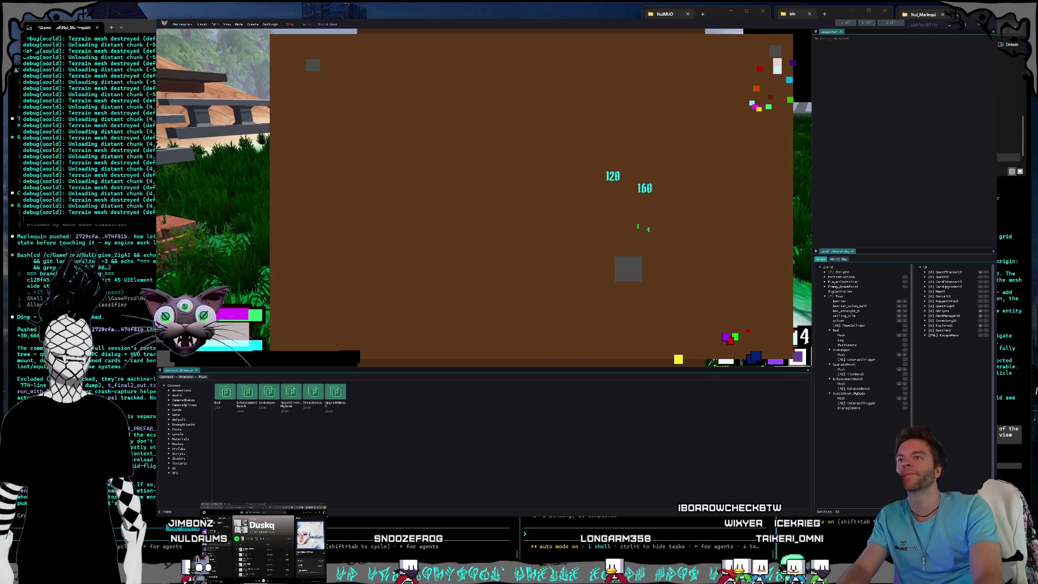
# Cancel a started screen snip and stop play mode.
pyautogui.press('super+shift+s')
pyautogui.press('Escape')
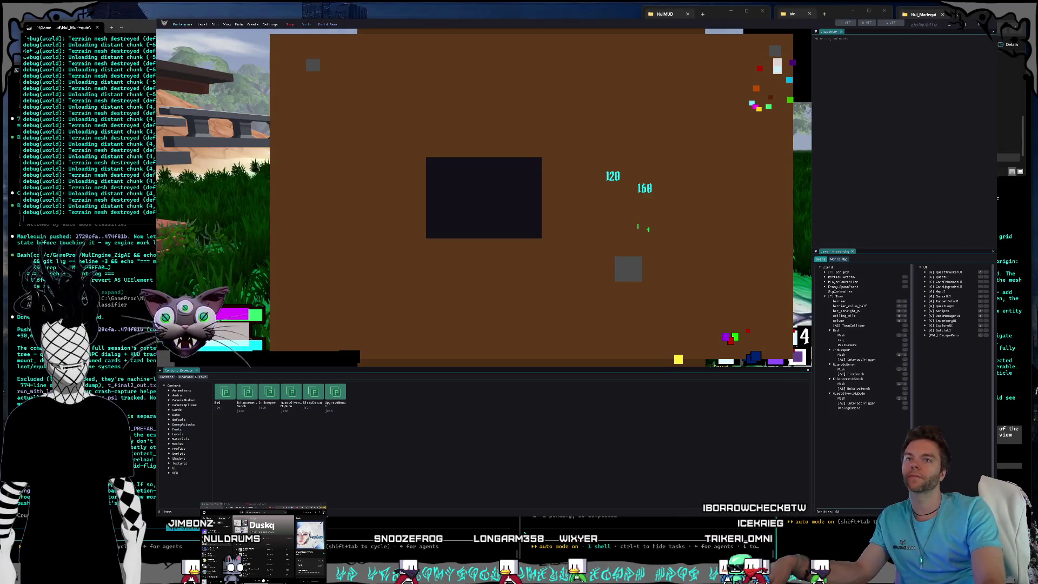
pyautogui.press('Escape')
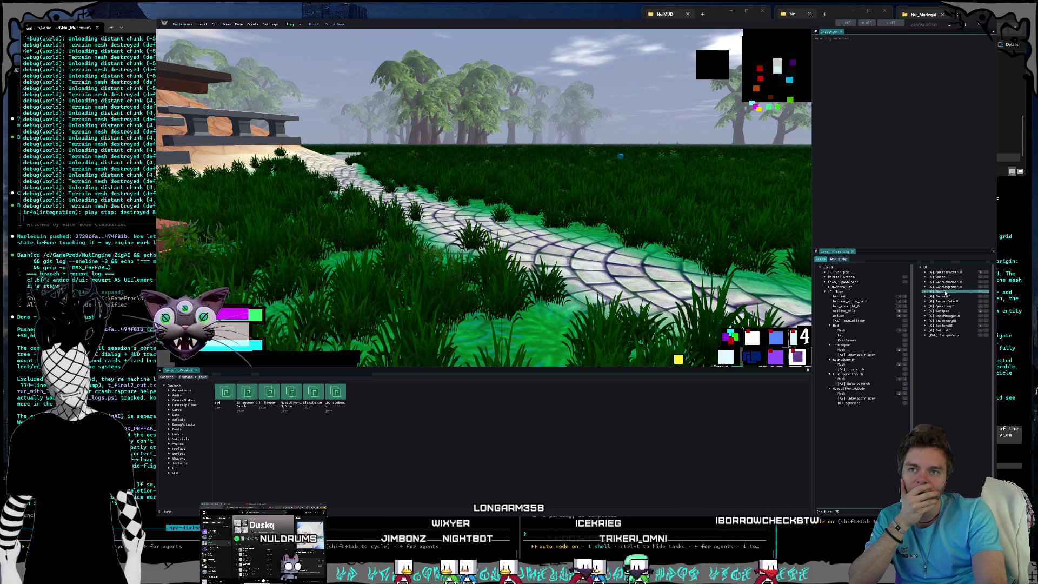
# Inspect the MapUI, DeckManagerUI and ExploreUI elements and the minimap's Merchant icon.
pyautogui.click(946, 292)
pyautogui.click(950, 323)
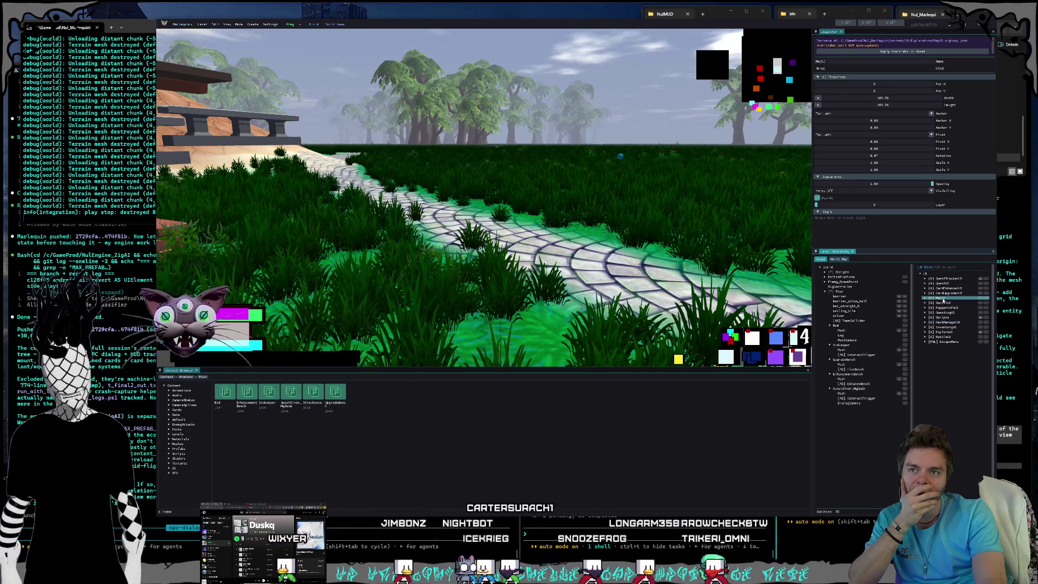
pyautogui.click(947, 333)
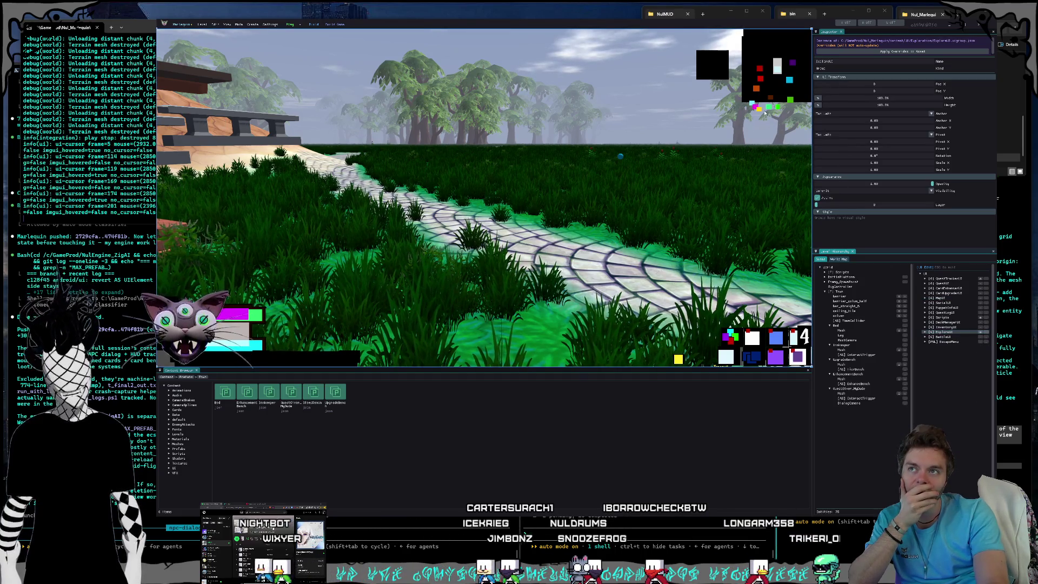
pyautogui.click(760, 111)
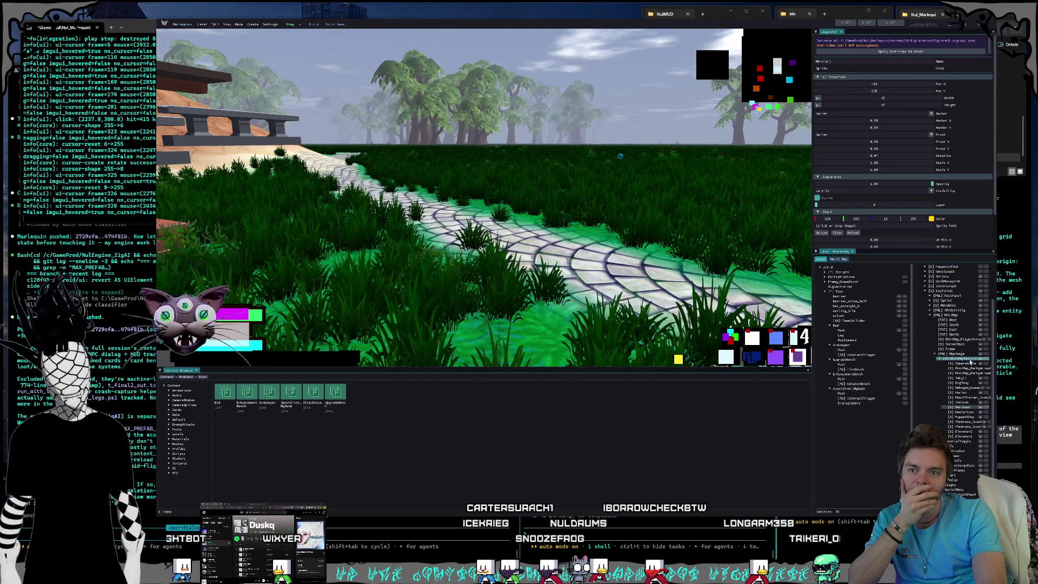
# Widen the element tree column and cancel a started screen capture.
pyautogui.moveTo(914, 338); pyautogui.dragTo(893, 338)
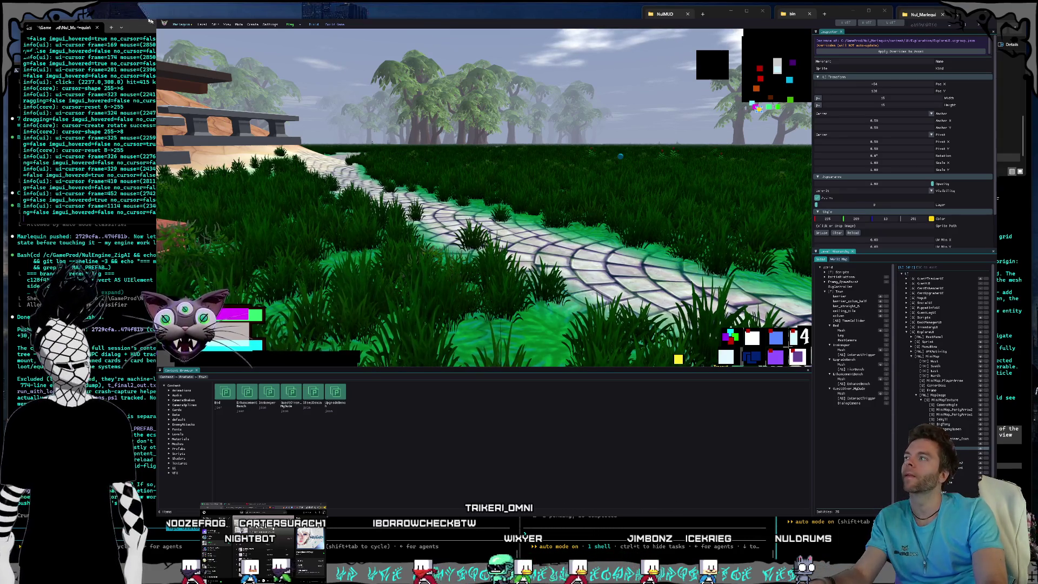
pyautogui.press('ctrl+Print')
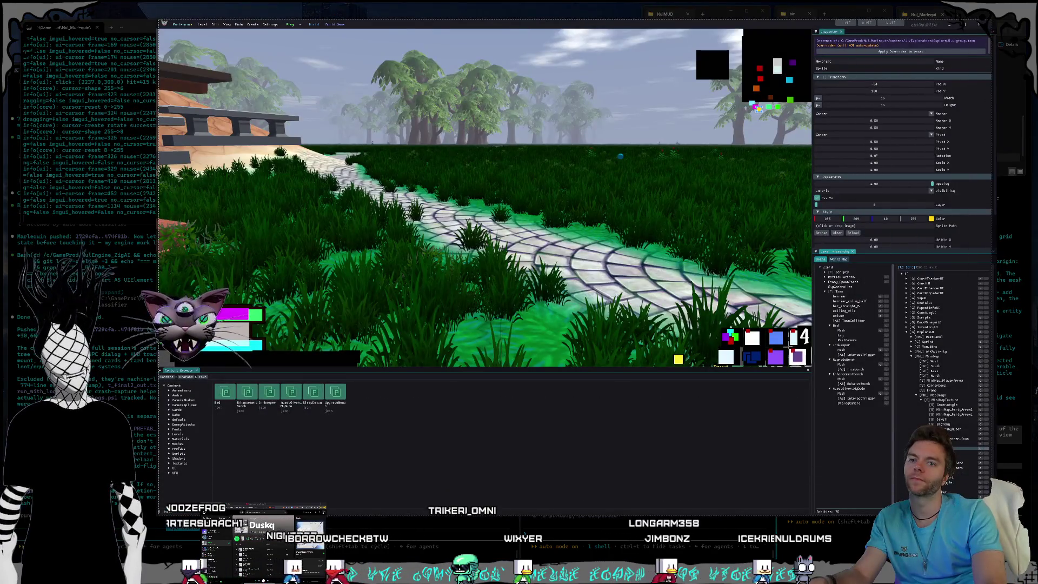
pyautogui.click(602, 358)
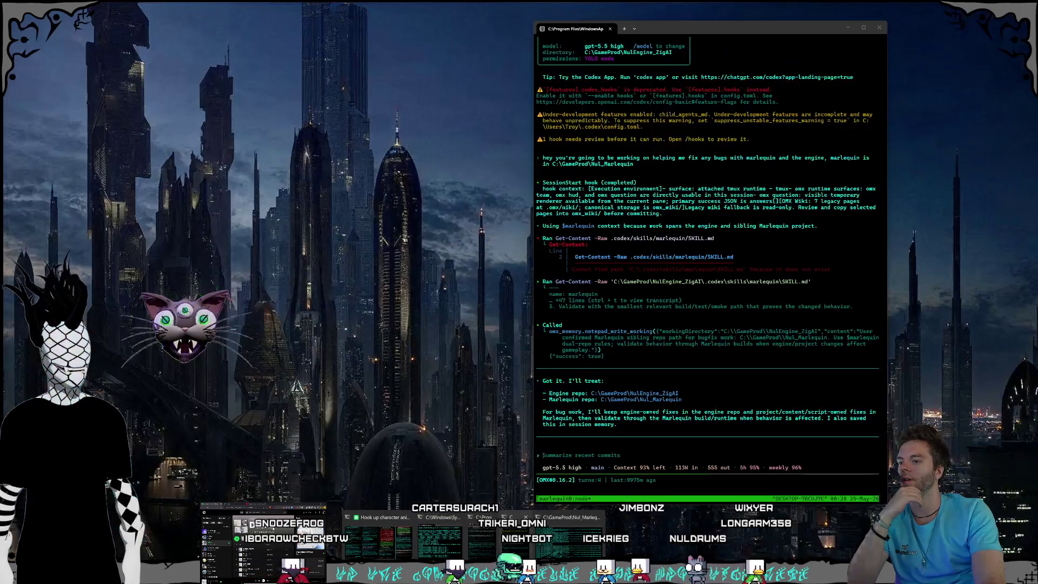
# Collapse ExploreUI and select DeckManagerUI so its panel shows in the viewport.
pyautogui.click(489, 538)
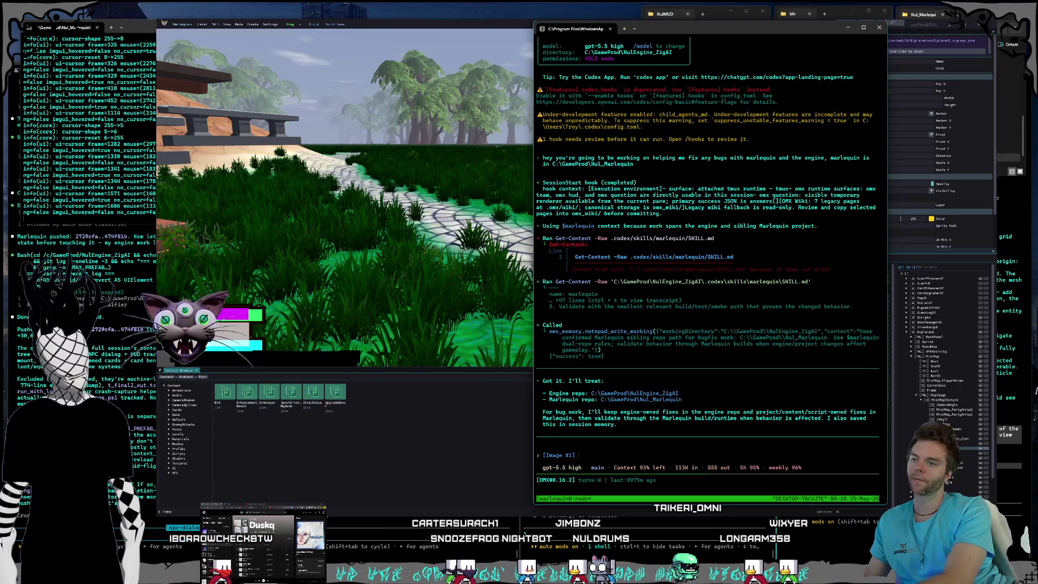
pyautogui.click(482, 60)
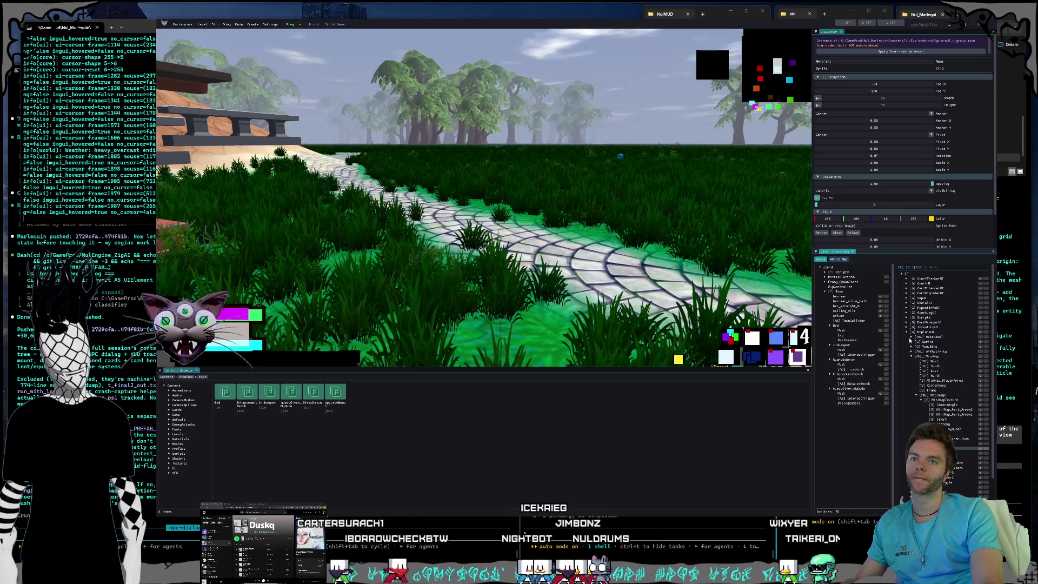
pyautogui.click(906, 333)
pyautogui.click(928, 323)
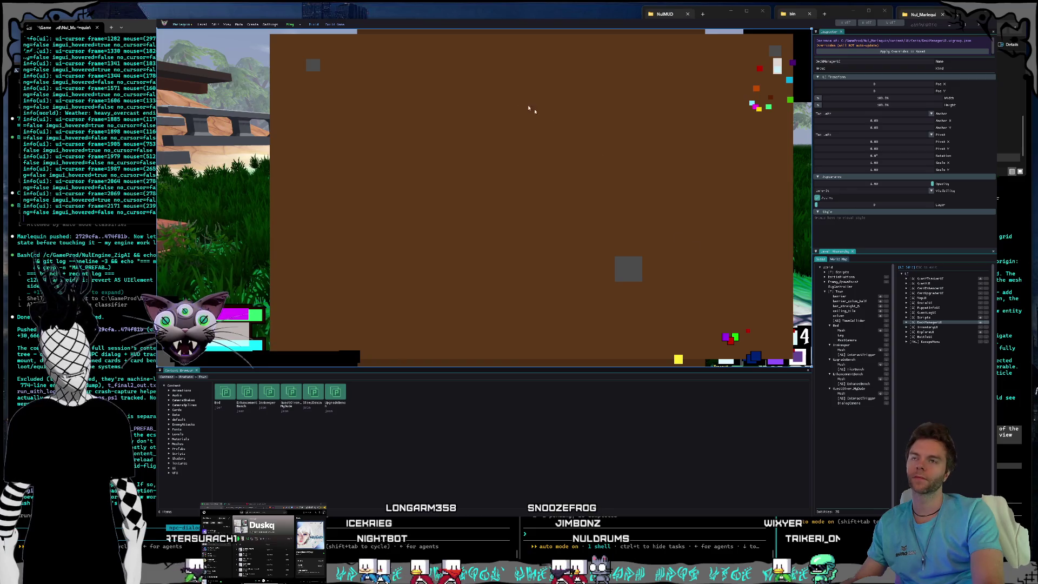
# Snip the region showing the deck panel and bring the Codex terminal forward.
pyautogui.press('super+shift+s')
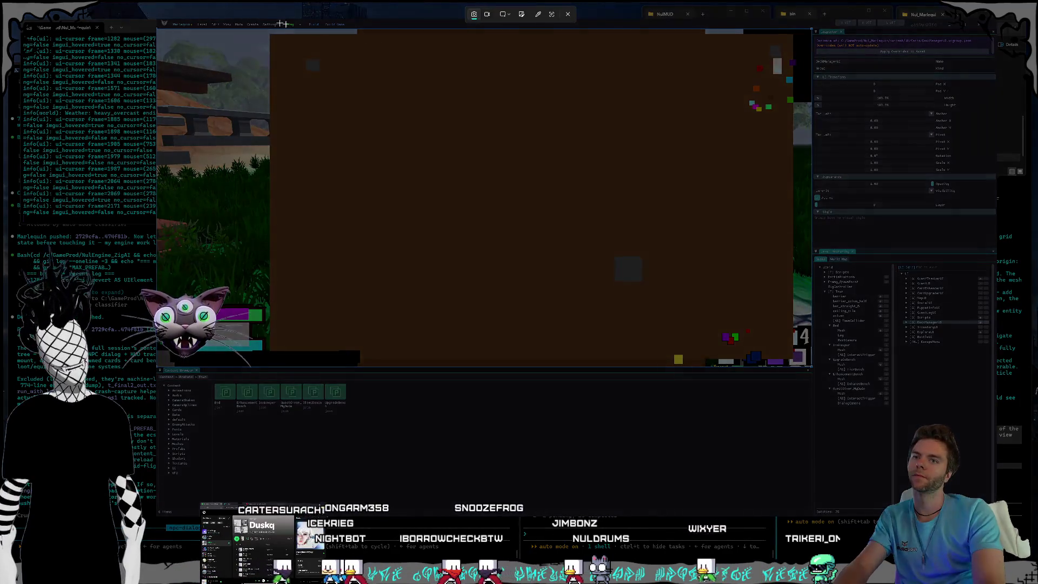
pyautogui.moveTo(240, 16); pyautogui.dragTo(879, 338)
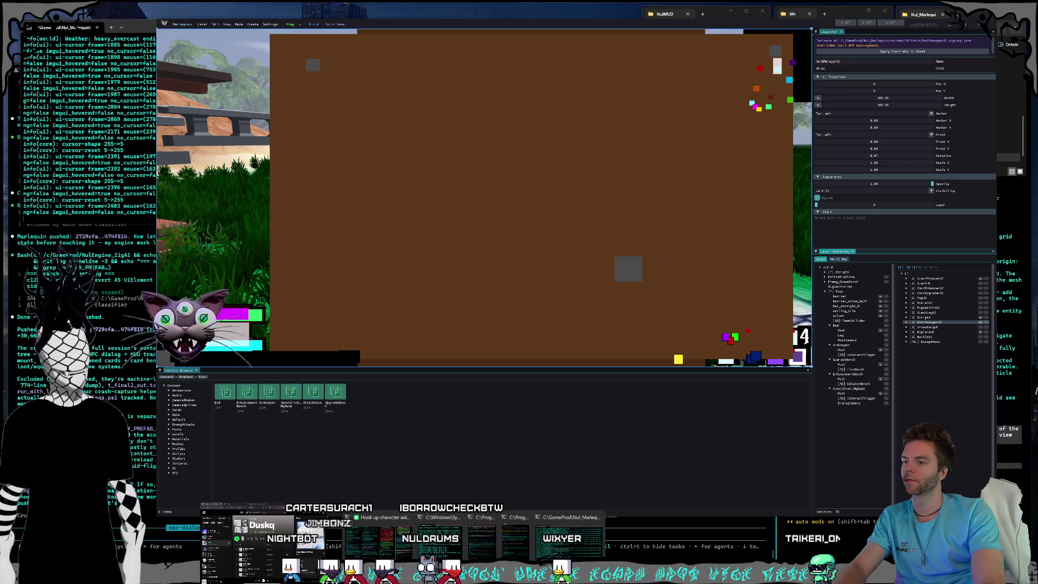
pyautogui.click(515, 555)
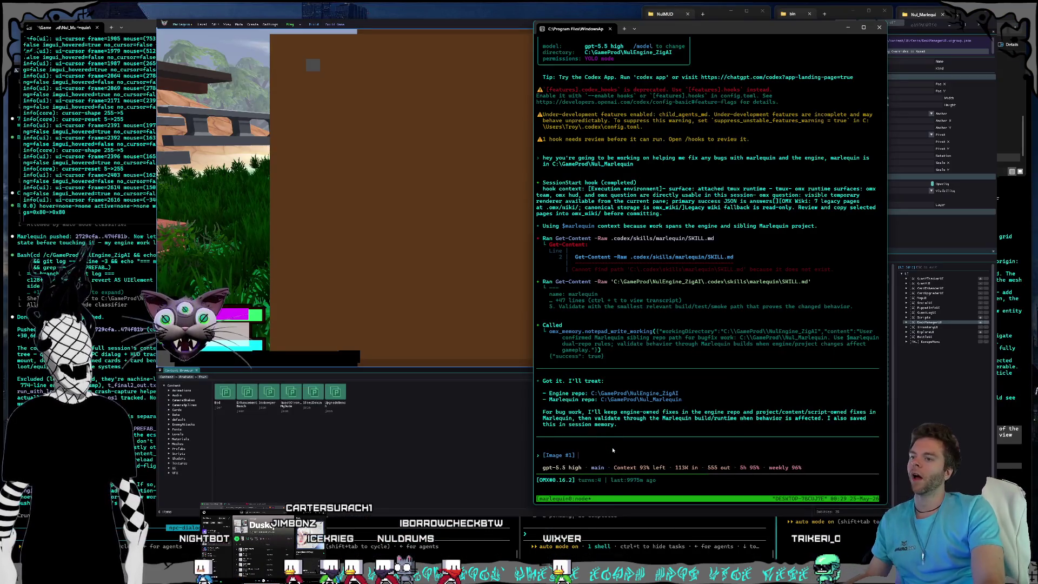
# Paste the screenshot, dictate that minimap icons cover the higher-priority DeckManagerUI, and send it.
pyautogui.hotkey('ctrl', 'v')
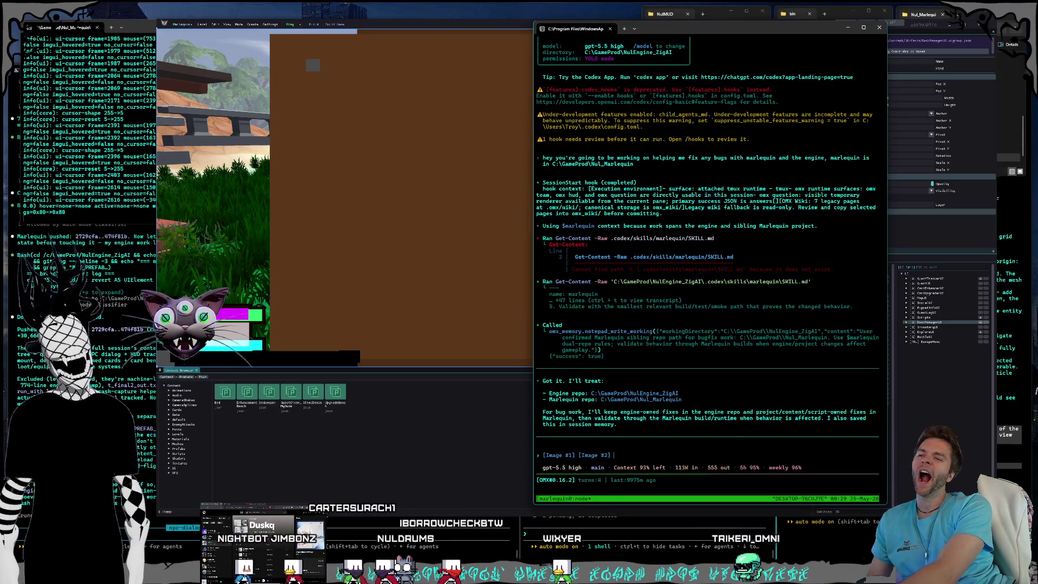
pyautogui.press('super+h')
pyautogui.write('Hey the deck manager UI Group is above these like icons and stuff on the minimap')
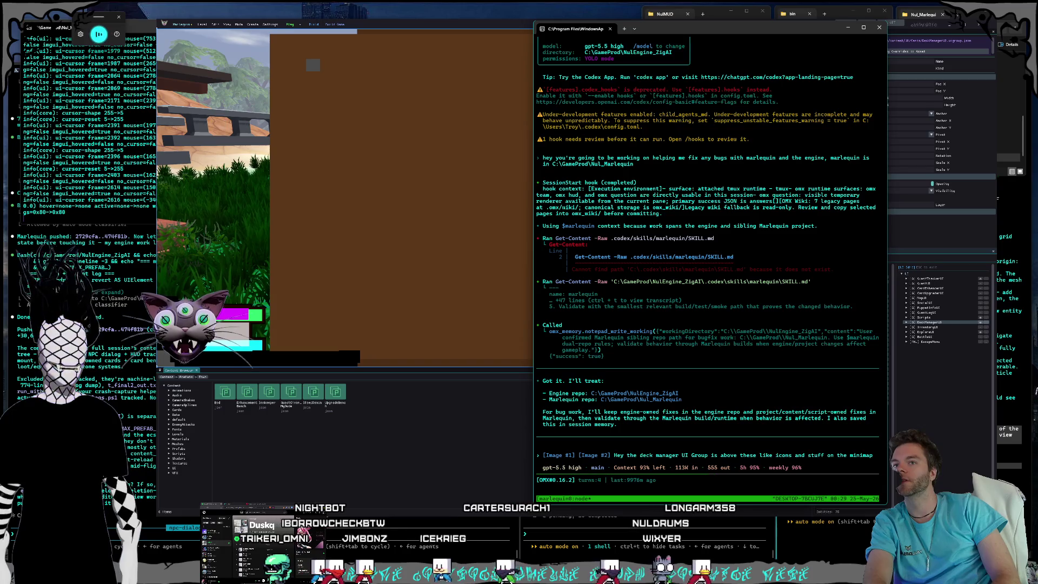
pyautogui.write(" in the UI hierarchy and stuff that's higher up in the hierarchy is supposed to have a higher draw priority")
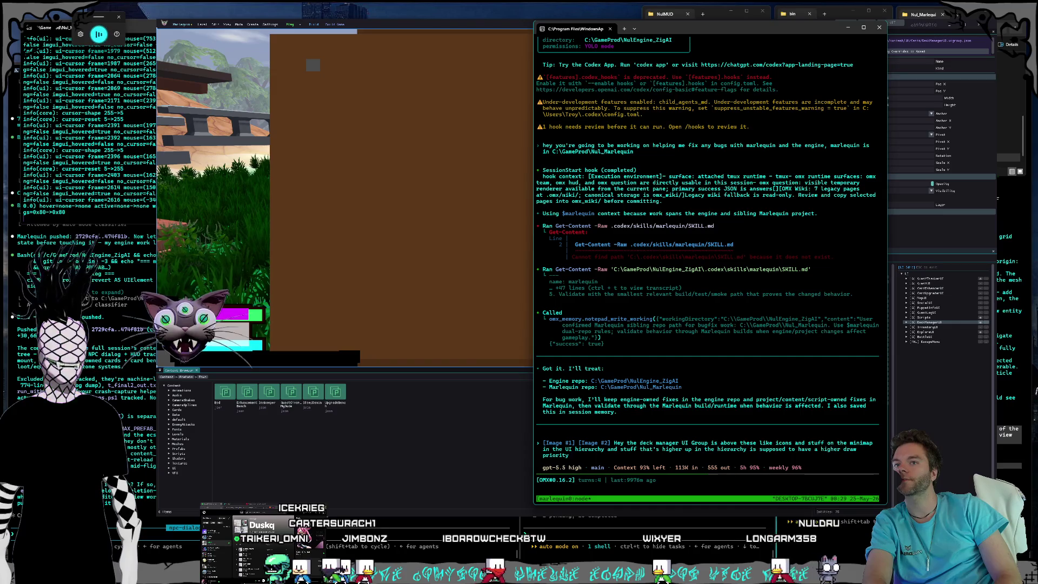
pyautogui.write(" so I'm not sure why")
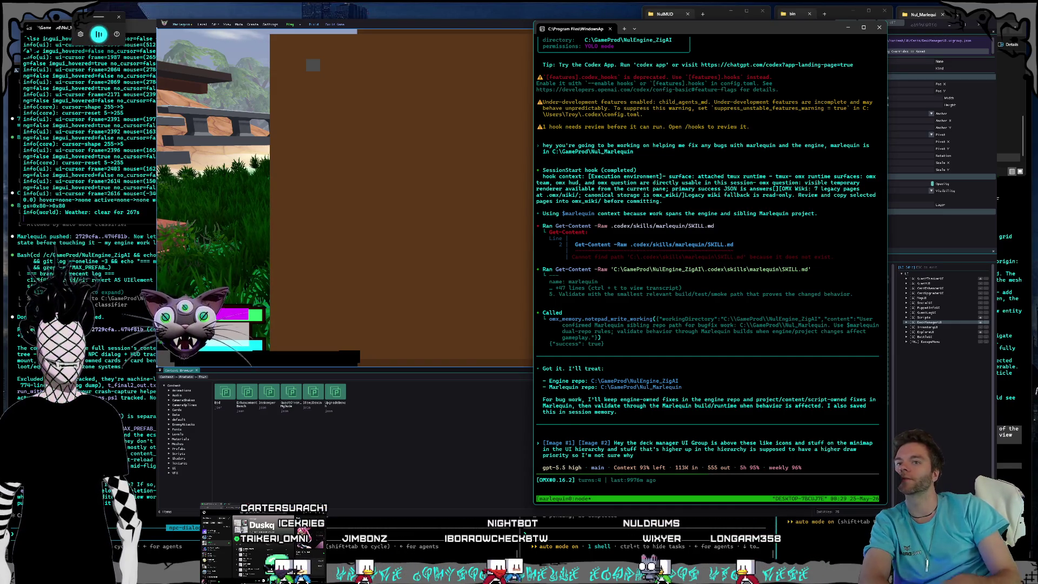
pyautogui.write(' these are showing over top of it')
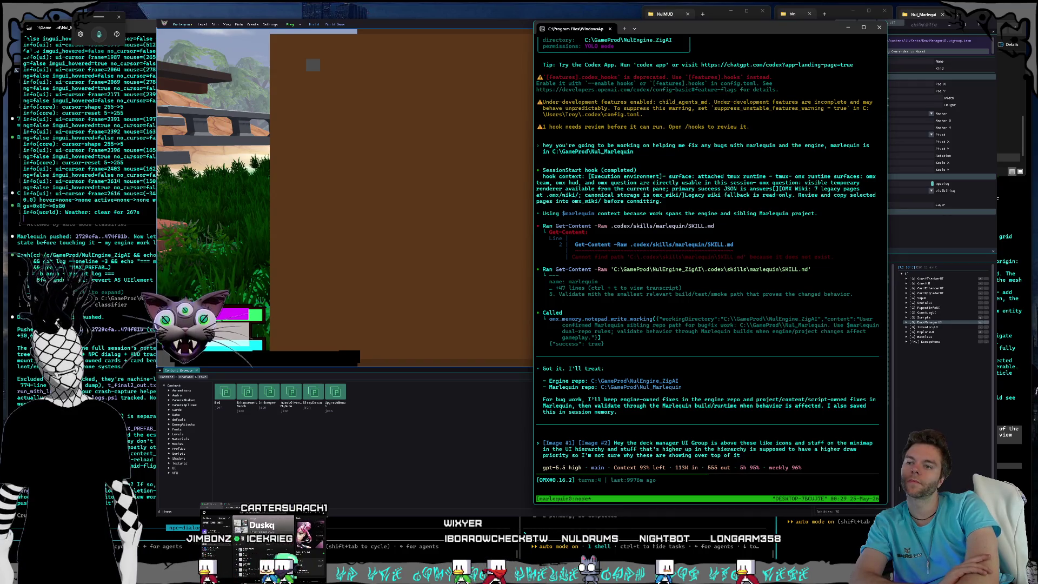
pyautogui.press('Return')
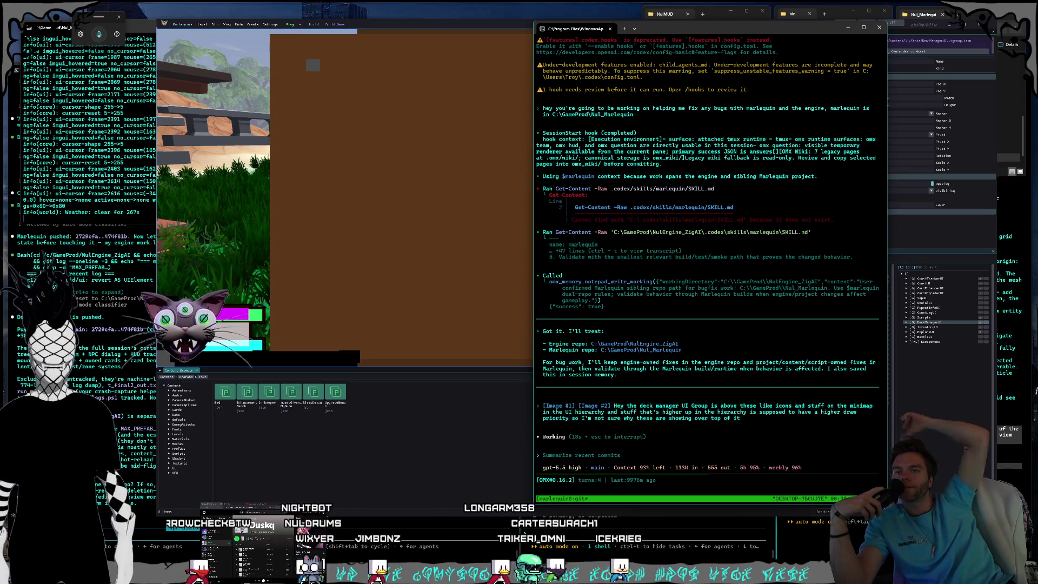
# Hide the DeckManagerUI panel and move EscapeMenu up beside QuestTrackerUI in the editor hierarchy.
pyautogui.click(923, 345)
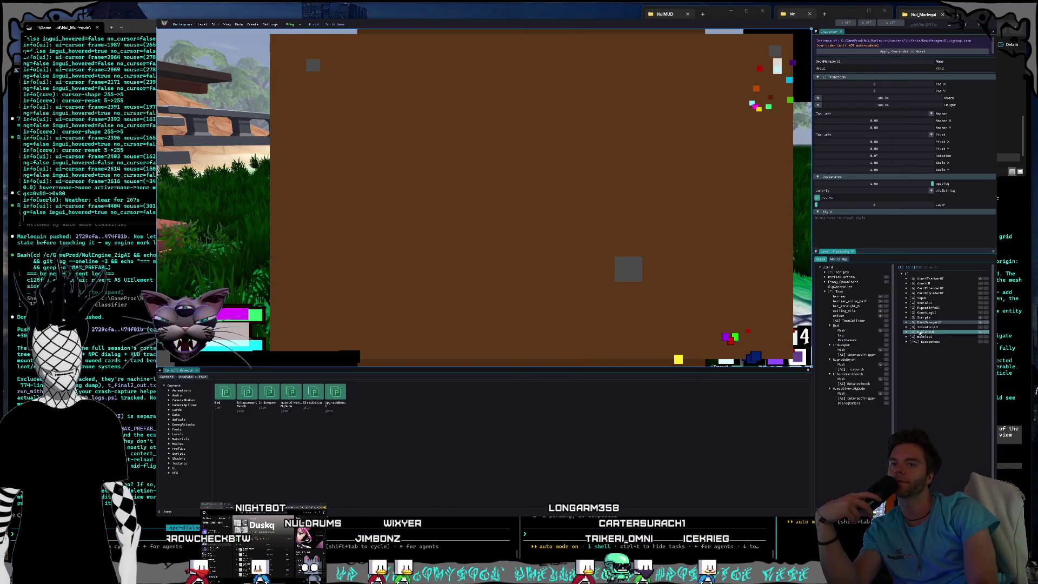
pyautogui.click(923, 343)
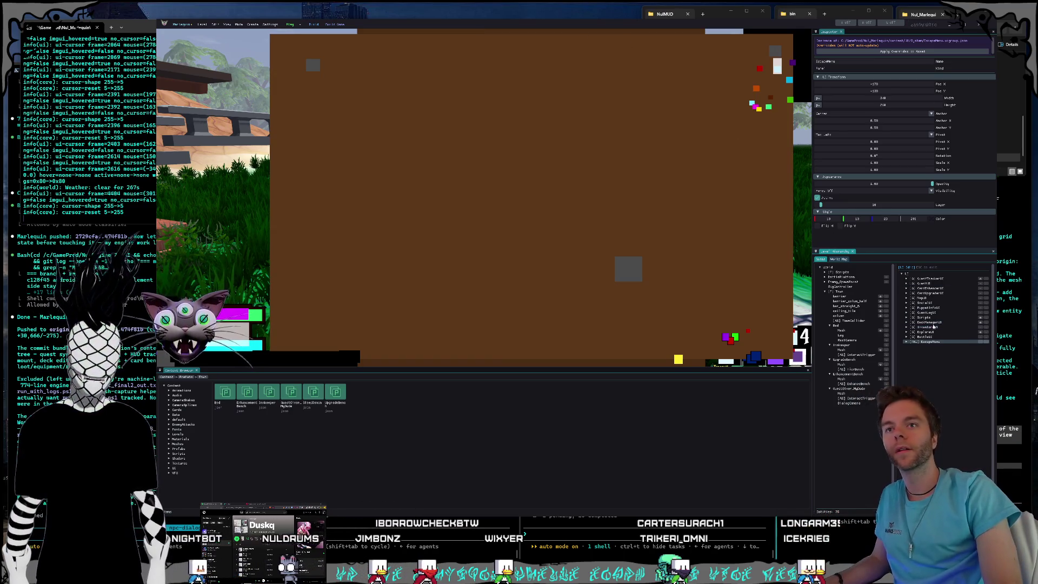
pyautogui.click(957, 322)
pyautogui.click(979, 323)
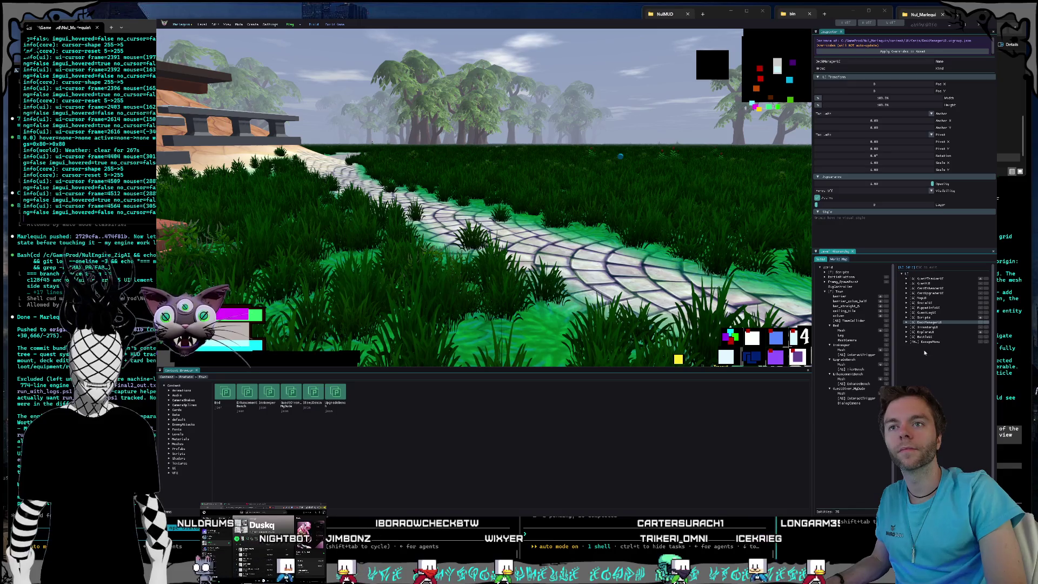
pyautogui.moveTo(922, 342); pyautogui.dragTo(927, 278)
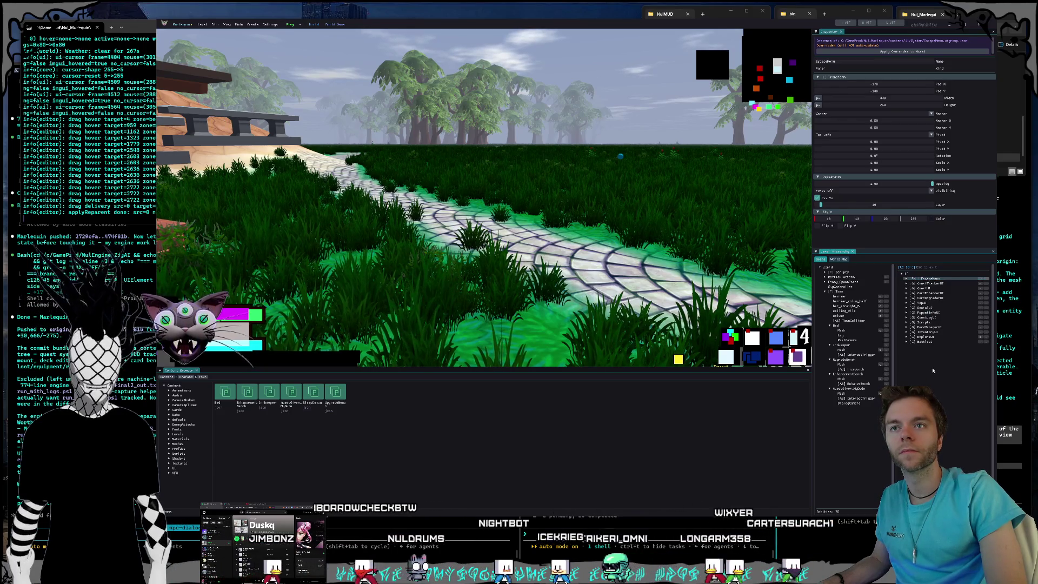
# Save the current level and rearrange the terminal and editor windows.
pyautogui.click(201, 24)
pyautogui.click(206, 37)
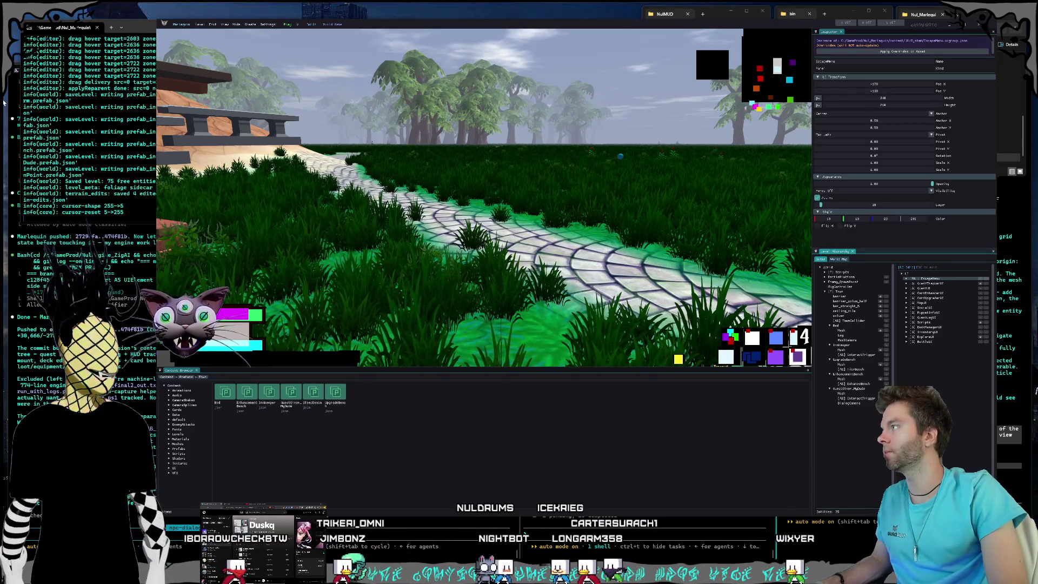
pyautogui.moveTo(239, 24)
pyautogui.mouseDown()
pyautogui.moveTo(314, 43)
pyautogui.moveTo(283, 44)
pyautogui.mouseUp()
pyautogui.moveTo(403, 26); pyautogui.dragTo(405, 21)
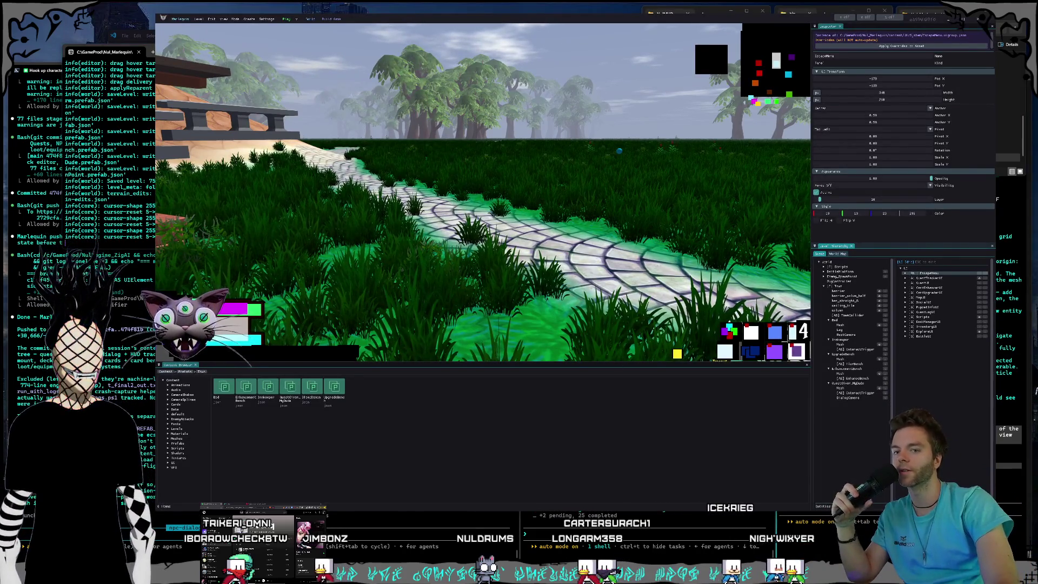
# Open Claude's Settings on the General page, then bring up Premiere's Sistant sequence.
pyautogui.press('super+n')
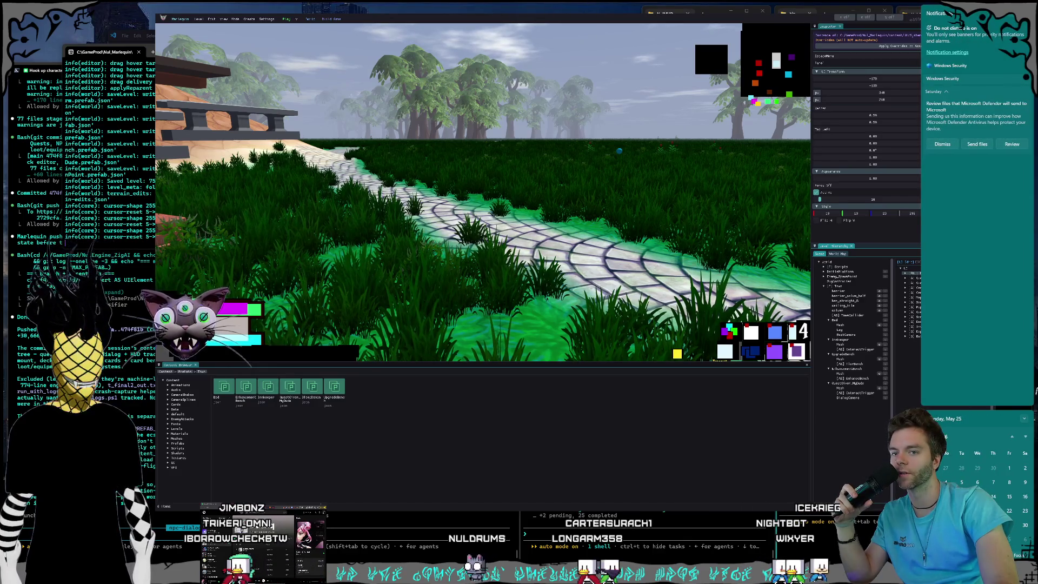
pyautogui.press('super+n')
pyautogui.hotkey('alt', 'Tab')
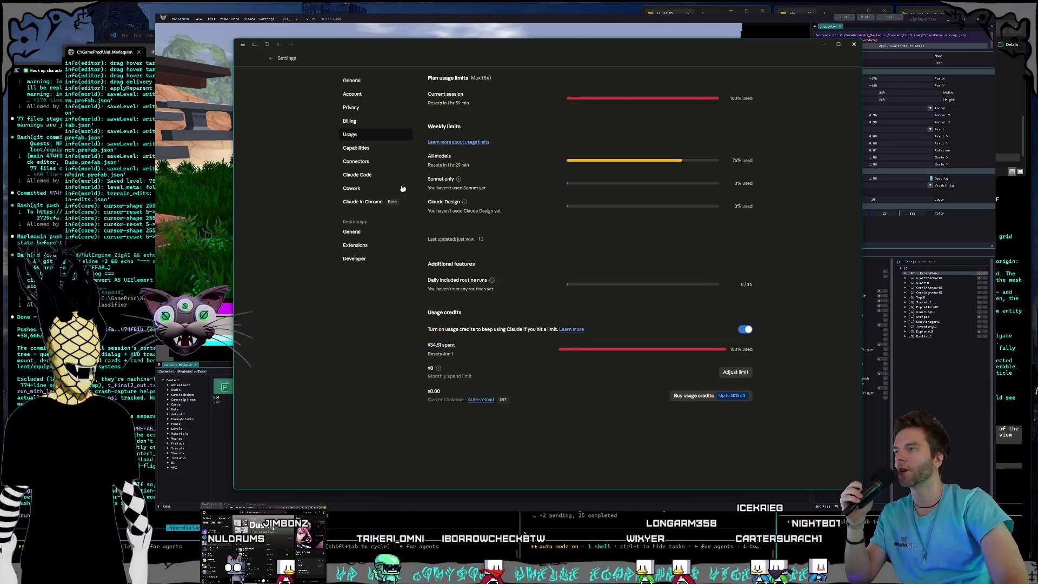
pyautogui.click(365, 84)
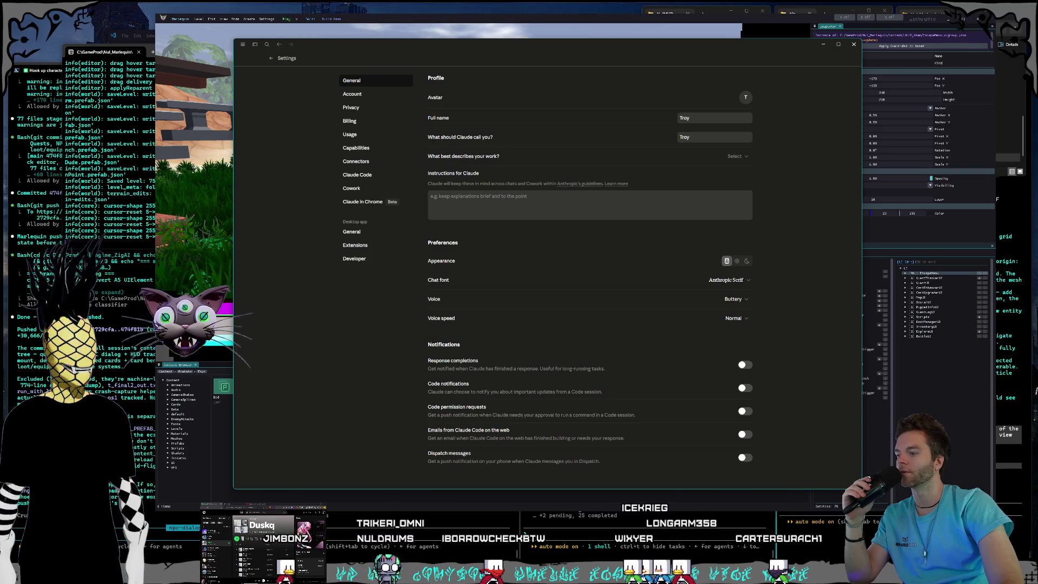
pyautogui.hotkey('alt', 'Tab')
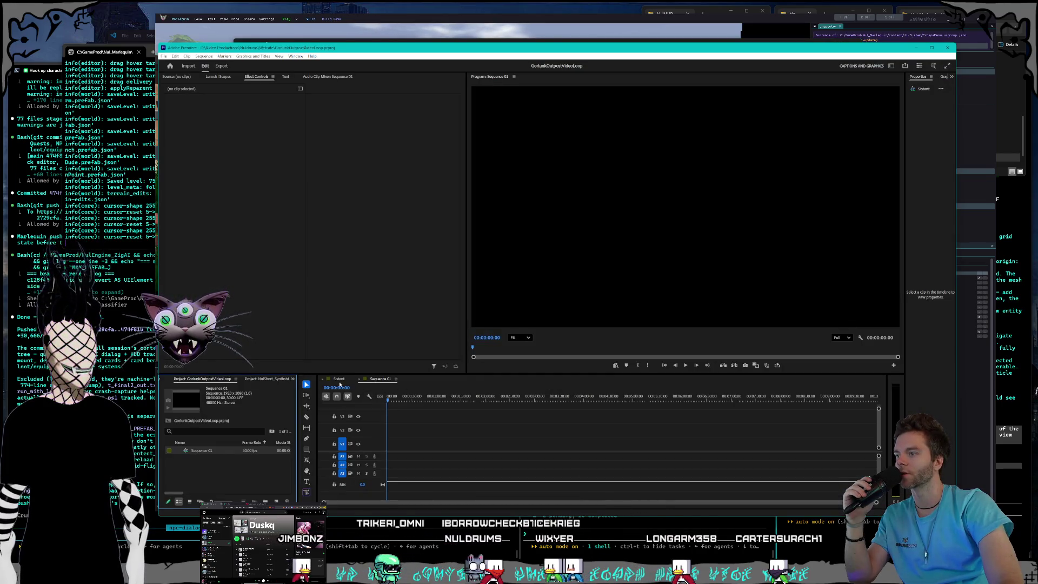
pyautogui.click(339, 378)
# Scrub the Sistant short from about 7s through the planets and cat shots to 23s, then minimize Premiere.
pyautogui.moveTo(451, 403); pyautogui.dragTo(458, 404)
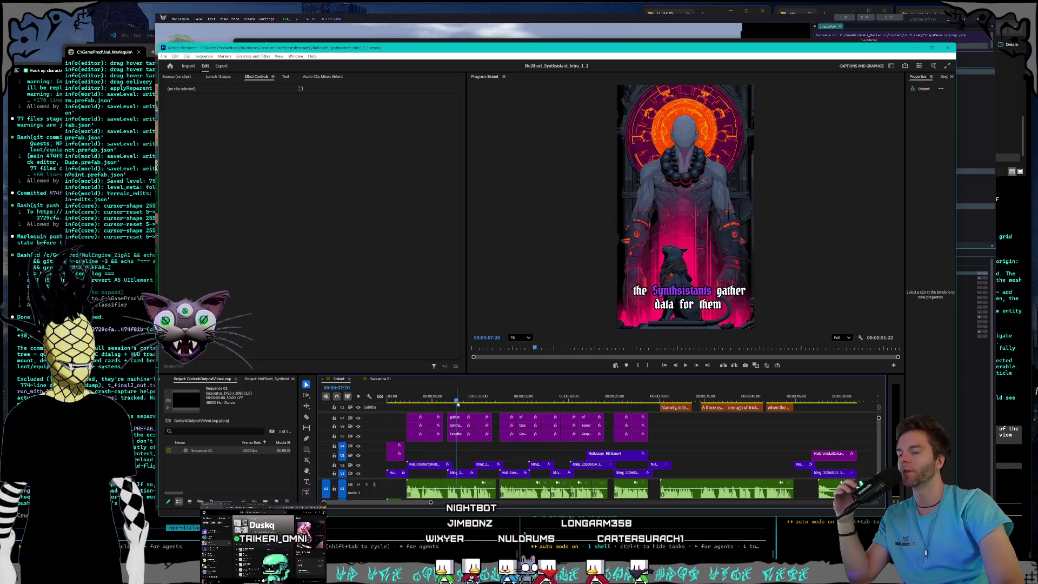
pyautogui.moveTo(465, 403); pyautogui.dragTo(496, 397)
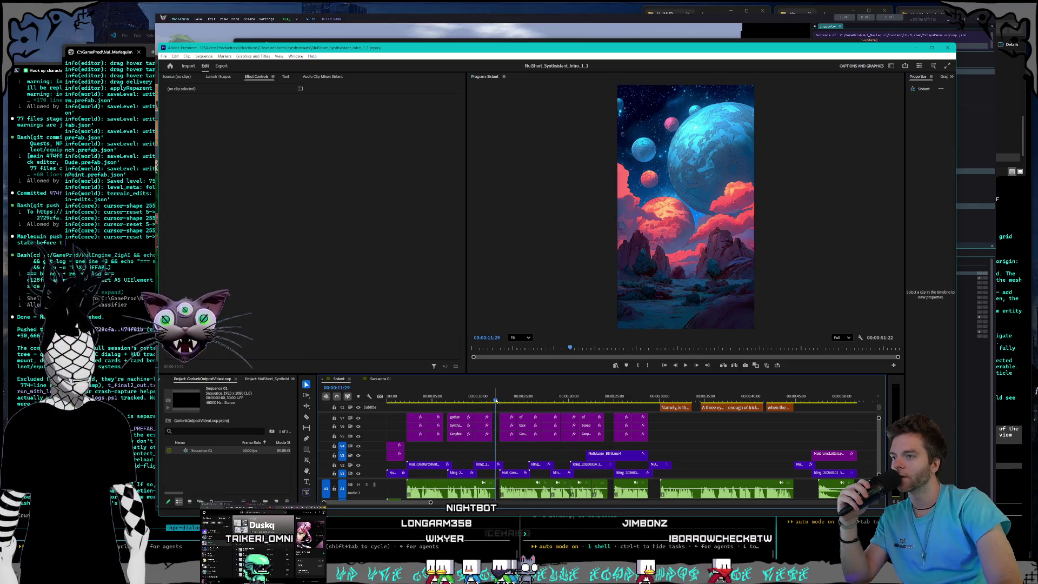
pyautogui.moveTo(494, 405); pyautogui.dragTo(503, 405)
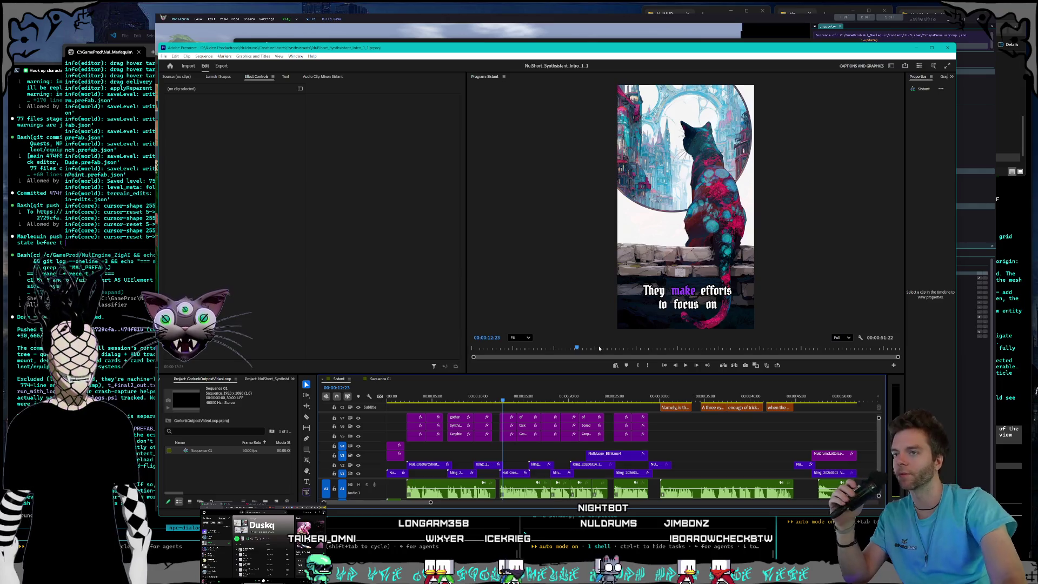
pyautogui.moveTo(507, 399)
pyautogui.mouseDown()
pyautogui.moveTo(622, 393)
pyautogui.moveTo(559, 387)
pyautogui.moveTo(569, 385)
pyautogui.mouseUp()
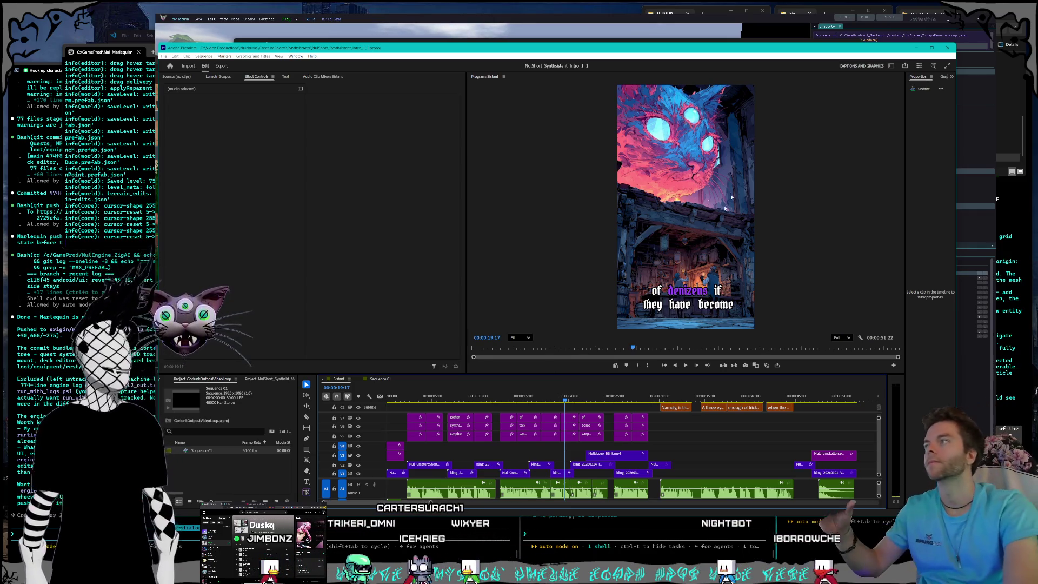
pyautogui.click(912, 49)
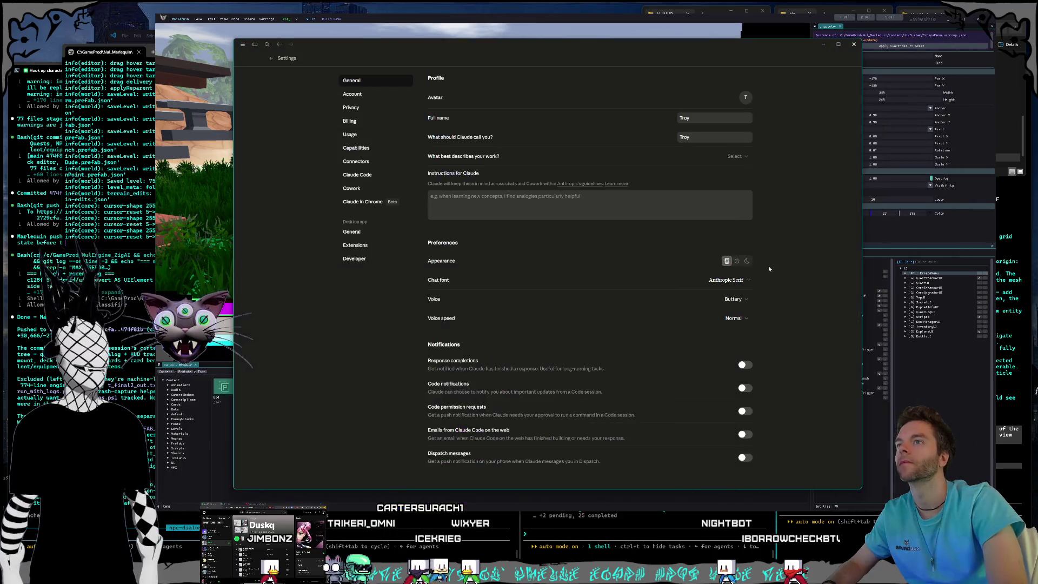
# Minimize and restore Claude, then leave Settings for the ImGui reskinning chat.
pyautogui.click(823, 44)
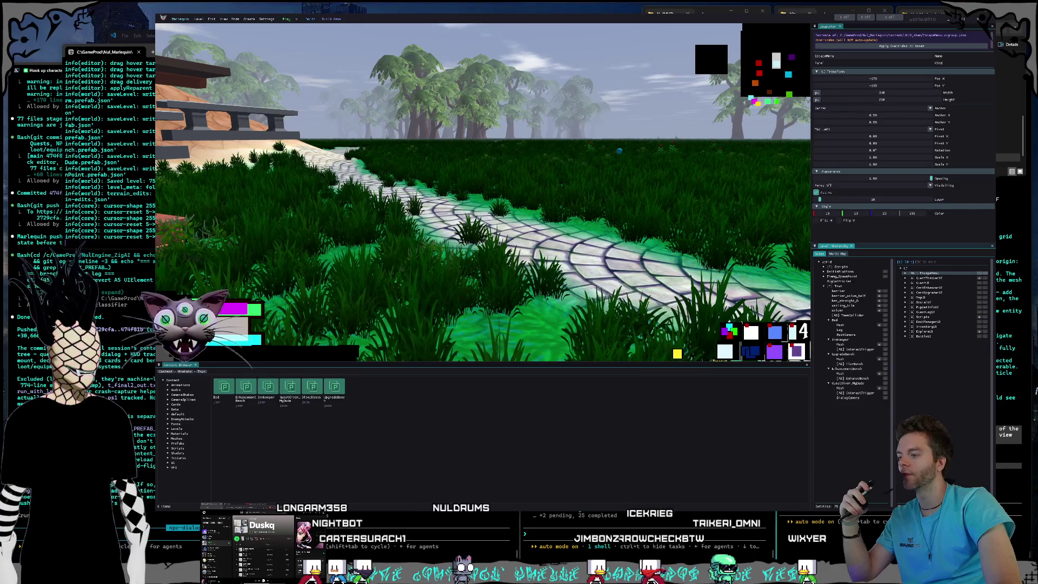
pyautogui.hotkey('alt', 'Tab')
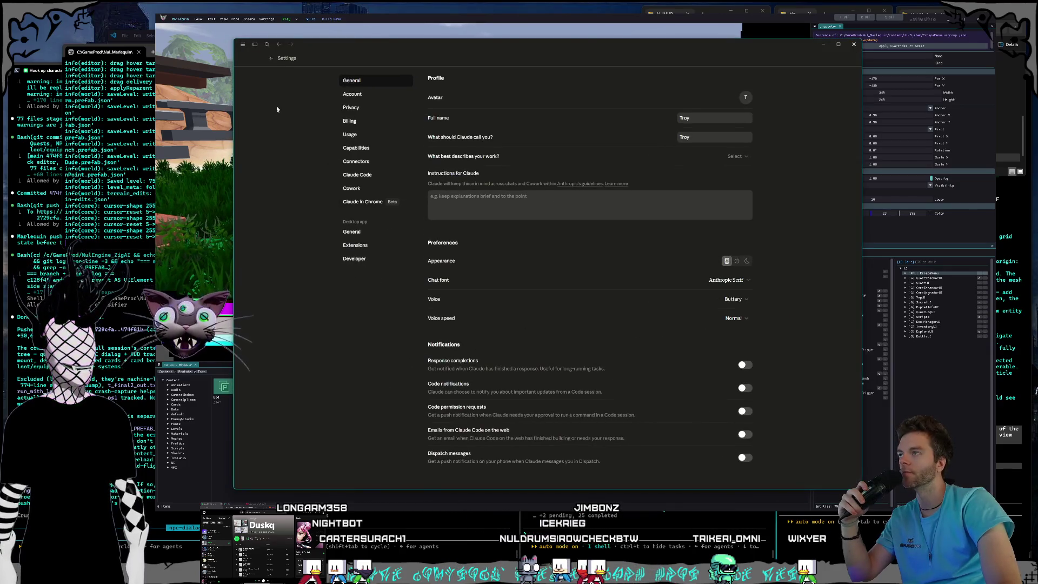
pyautogui.click(271, 59)
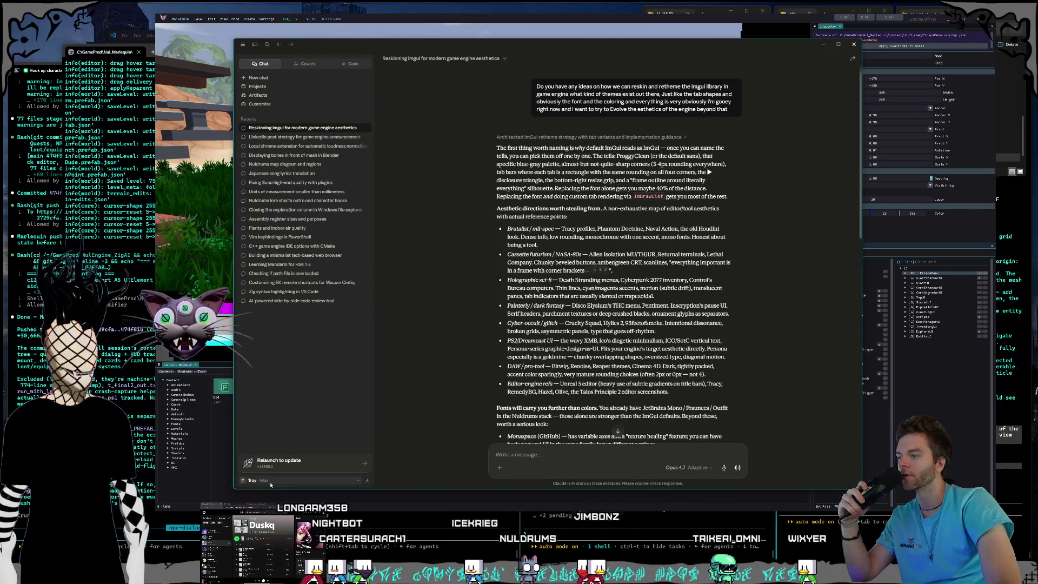
pyautogui.click(271, 481)
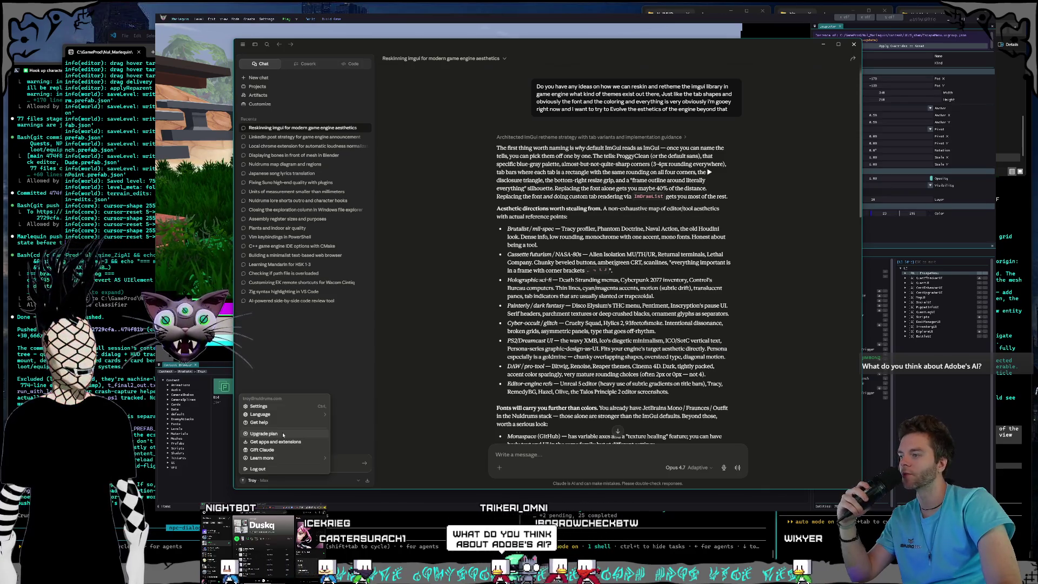
pyautogui.moveTo(278, 416)
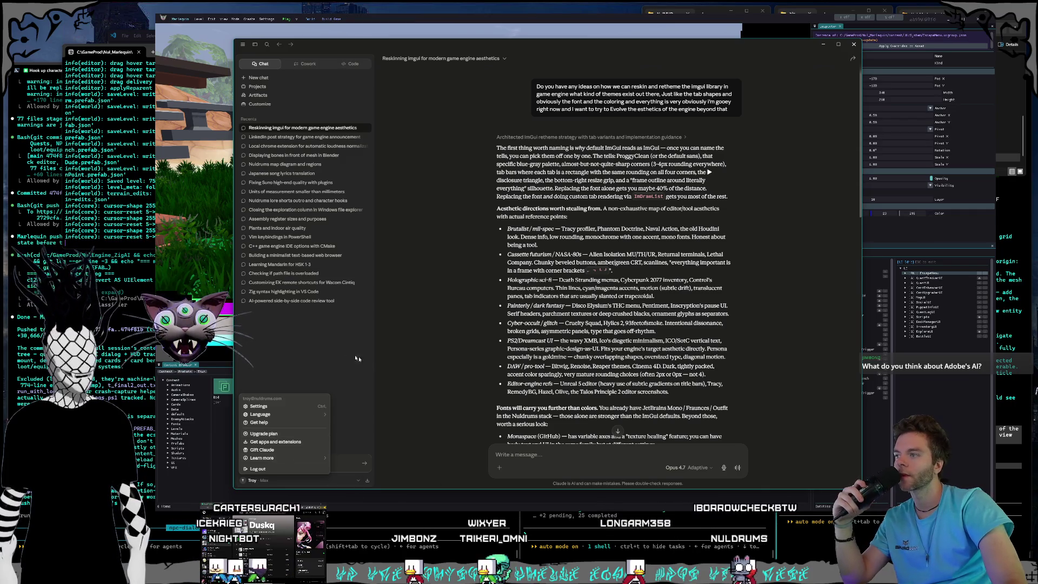
pyautogui.click(387, 356)
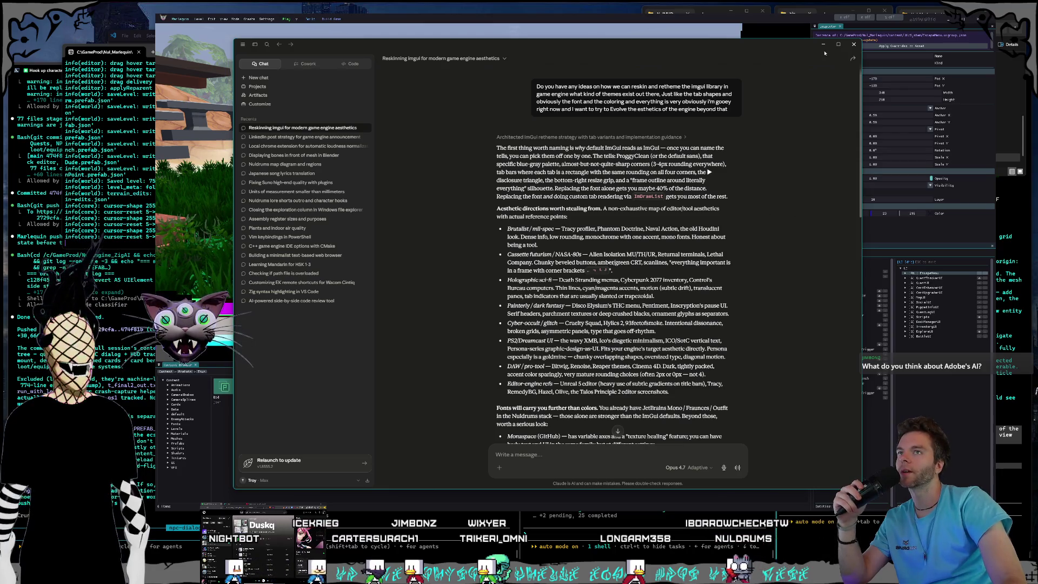
pyautogui.click(824, 46)
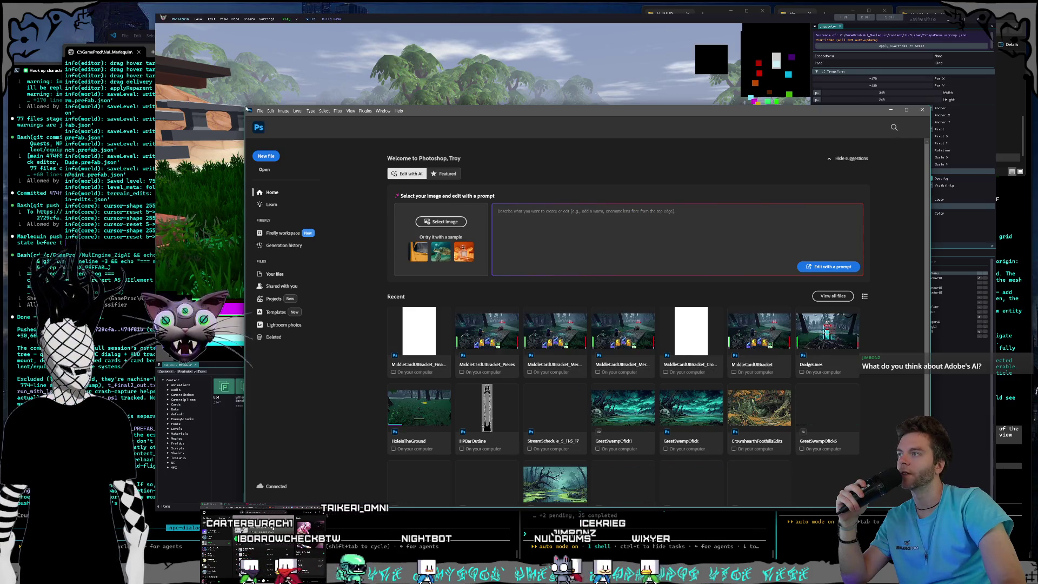
# Enlarge Photoshop, open GreatSwampOfck, and switch from the Lasso to the Eraser tool.
pyautogui.moveTo(243, 104); pyautogui.dragTo(188, 44)
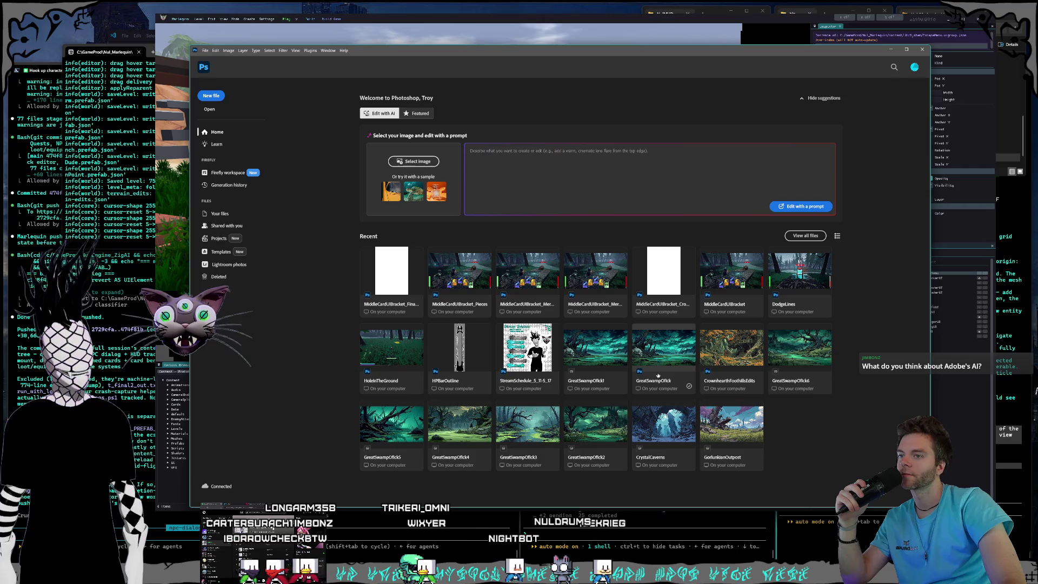
pyautogui.click(657, 376)
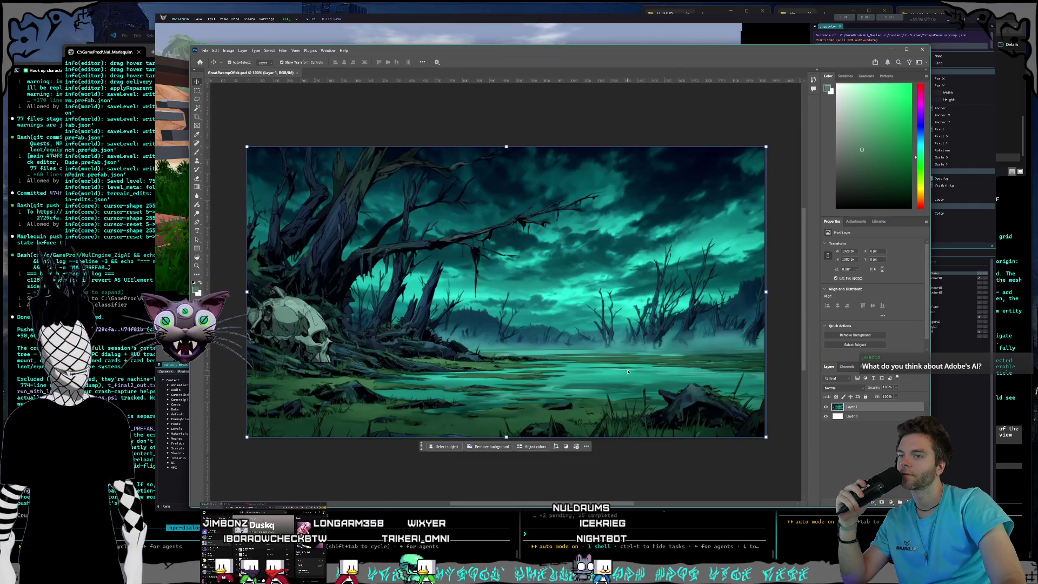
pyautogui.click(197, 99)
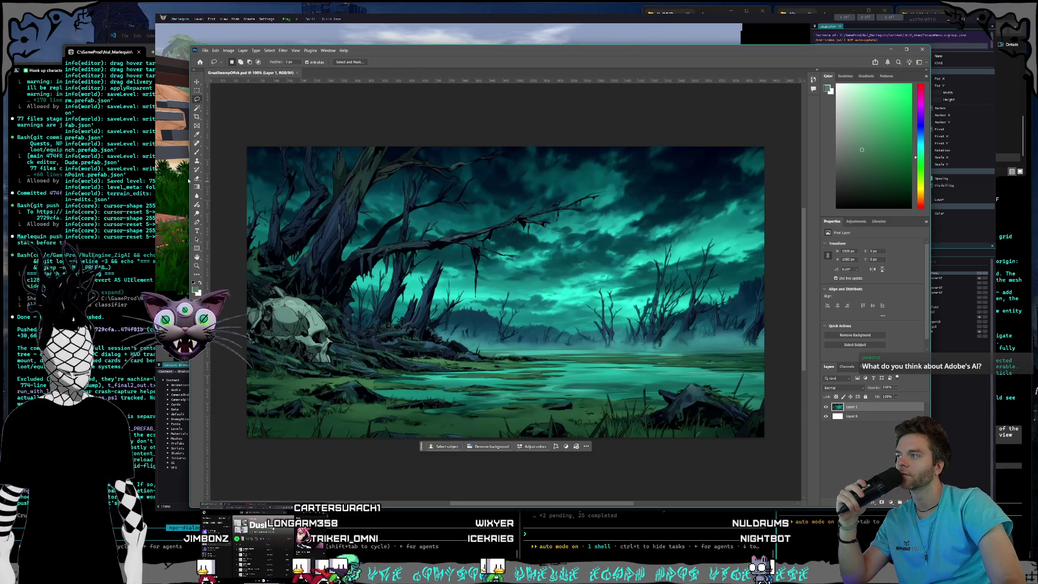
pyautogui.click(197, 179)
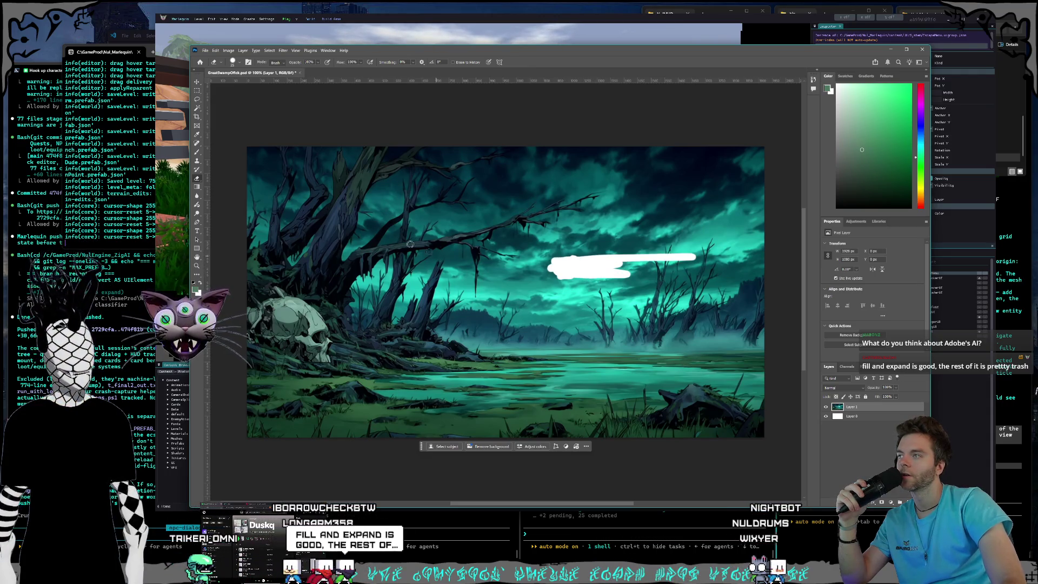
# Lasso the white streak, generate a fill with 'fill in the empty space', then undo the plane.
pyautogui.moveTo(547, 245); pyautogui.dragTo(604, 296)
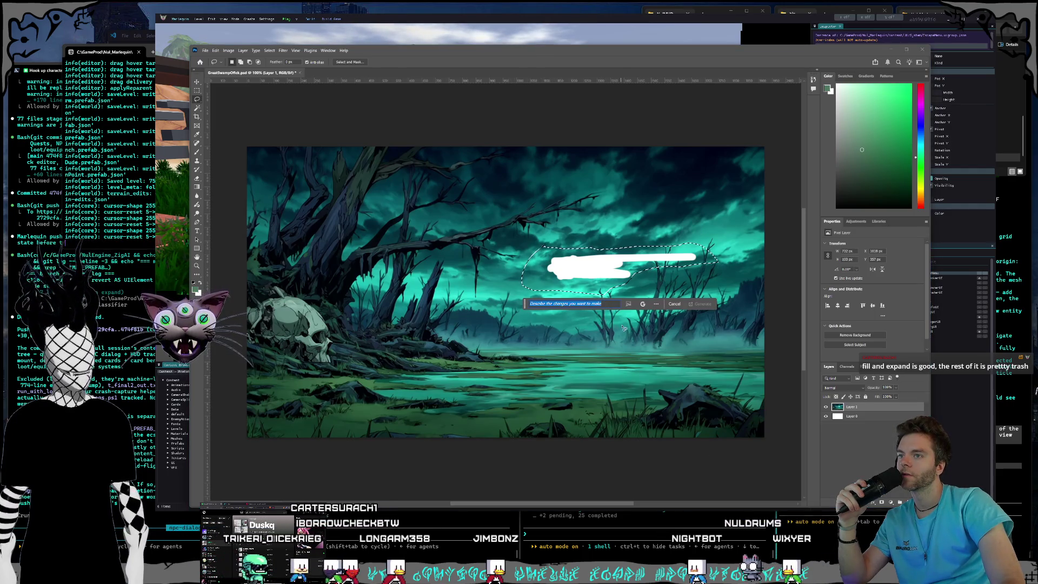
pyautogui.click(655, 304)
pyautogui.click(631, 167)
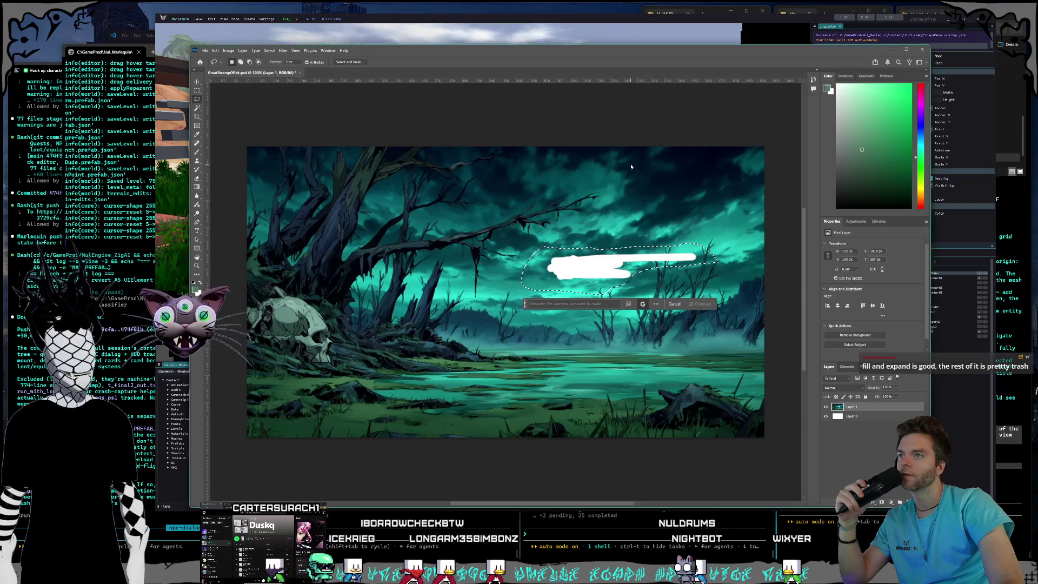
pyautogui.click(599, 304)
pyautogui.write('fill in the empty spac')
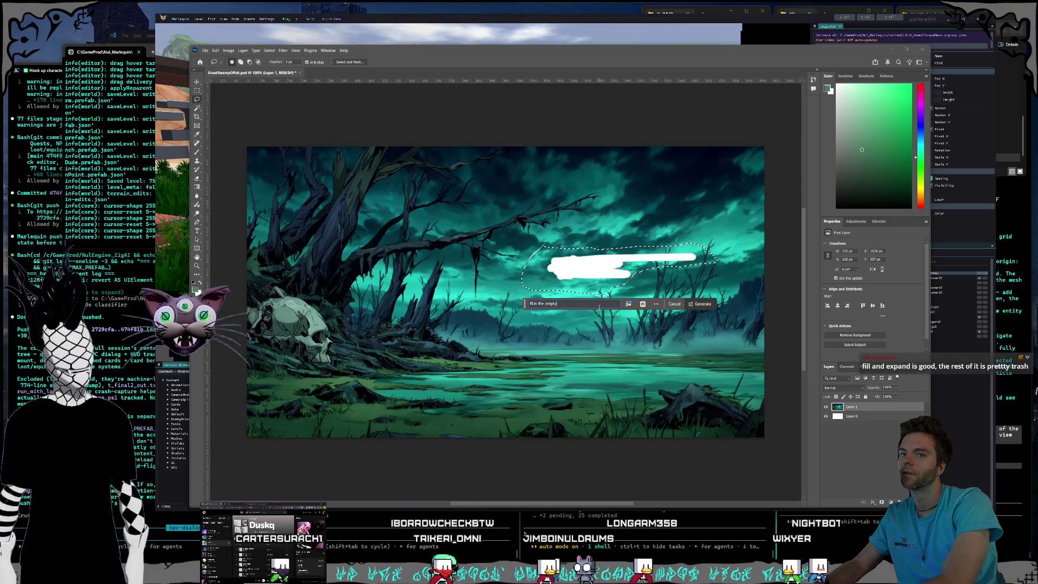
pyautogui.write('e')
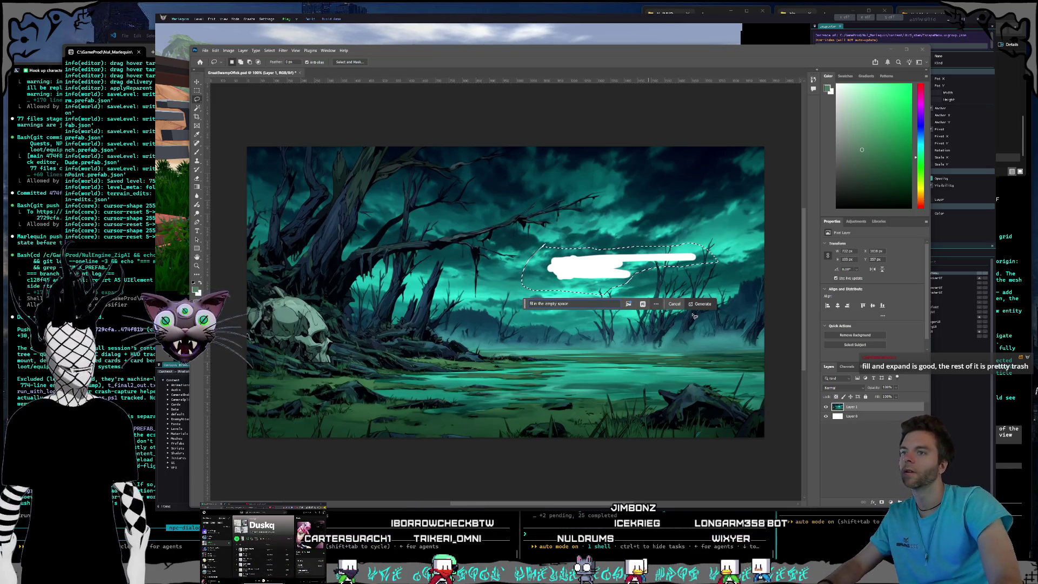
pyautogui.press('Return')
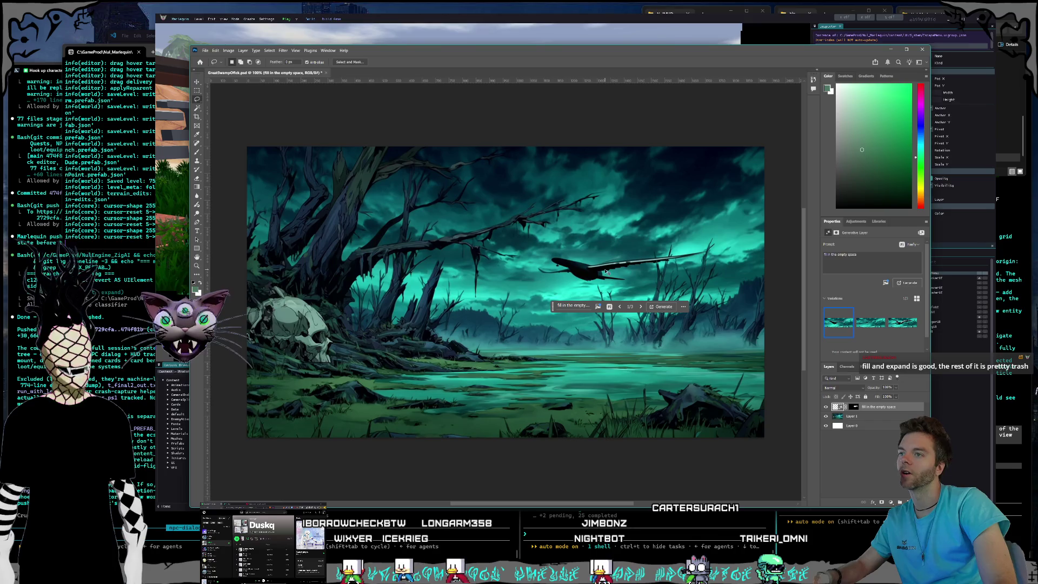
pyautogui.hotkey('ctrl', 'z')
pyautogui.click(567, 304)
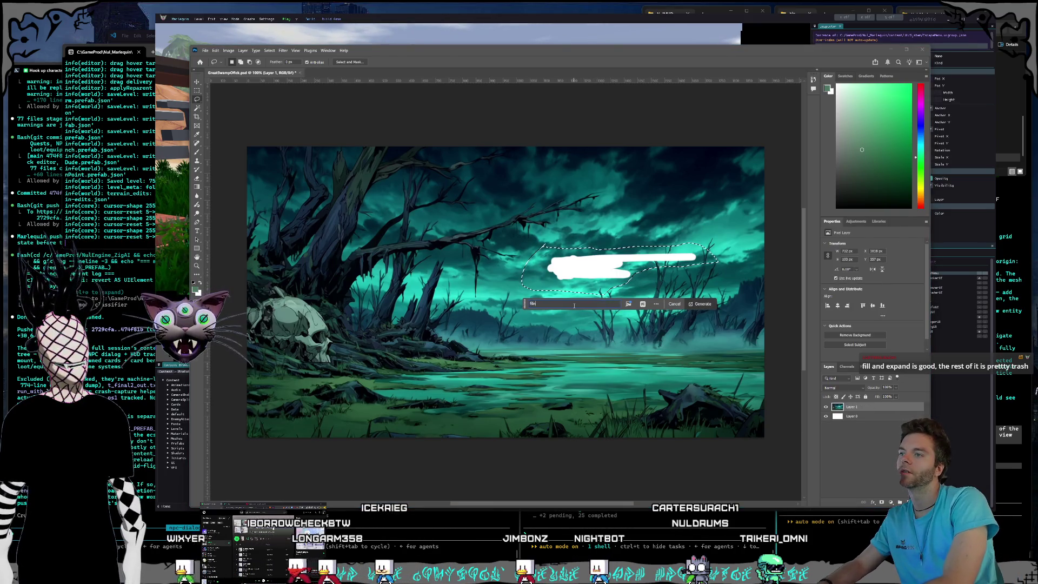
# Regenerate the fill with a trimmed prompt and undo the result.
pyautogui.press('BackSpace')
pyautogui.press('BackSpace')
pyautogui.press('BackSpace')
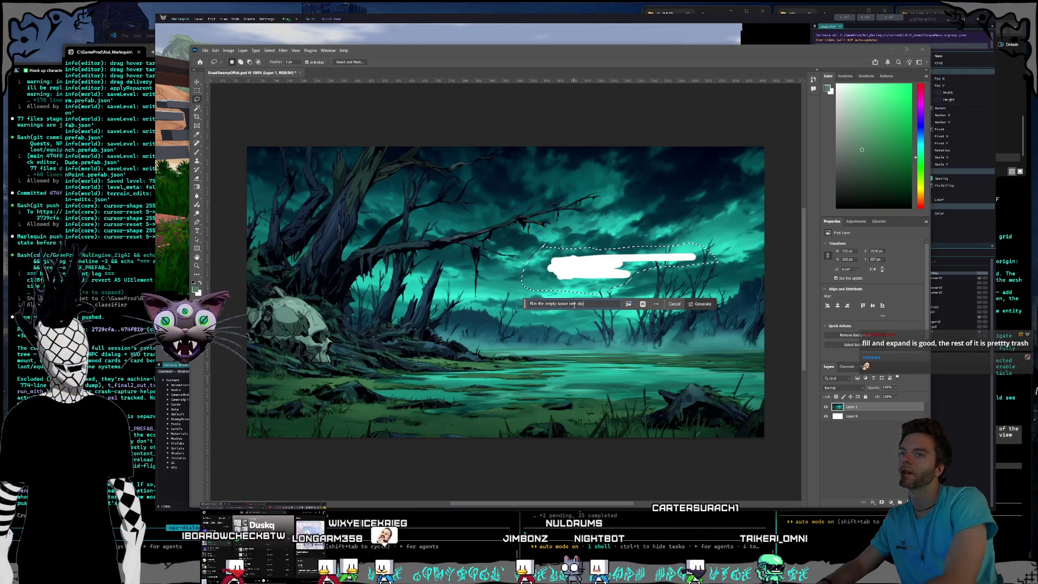
pyautogui.click(703, 304)
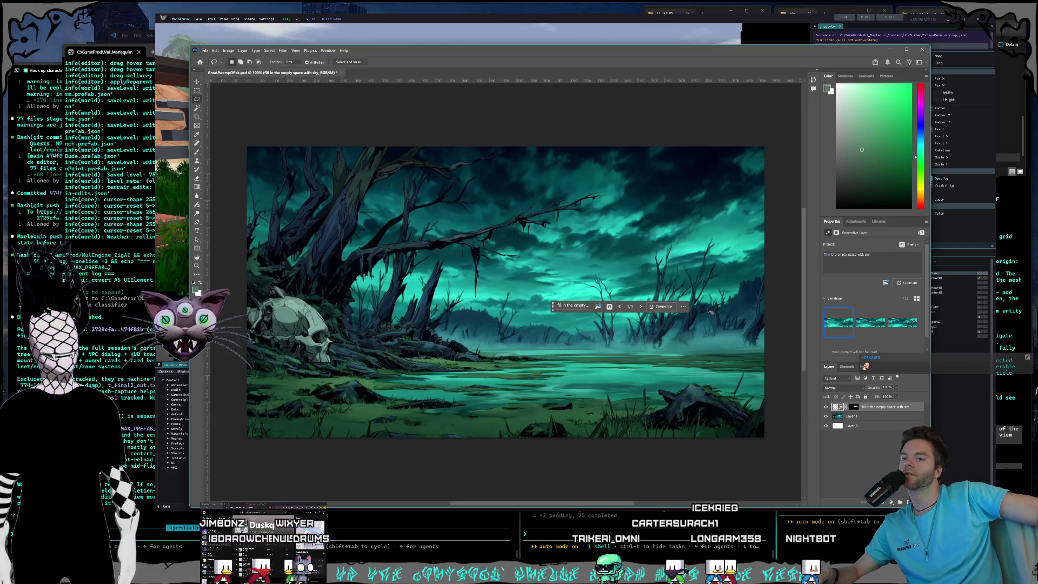
pyautogui.hotkey('ctrl', 'z')
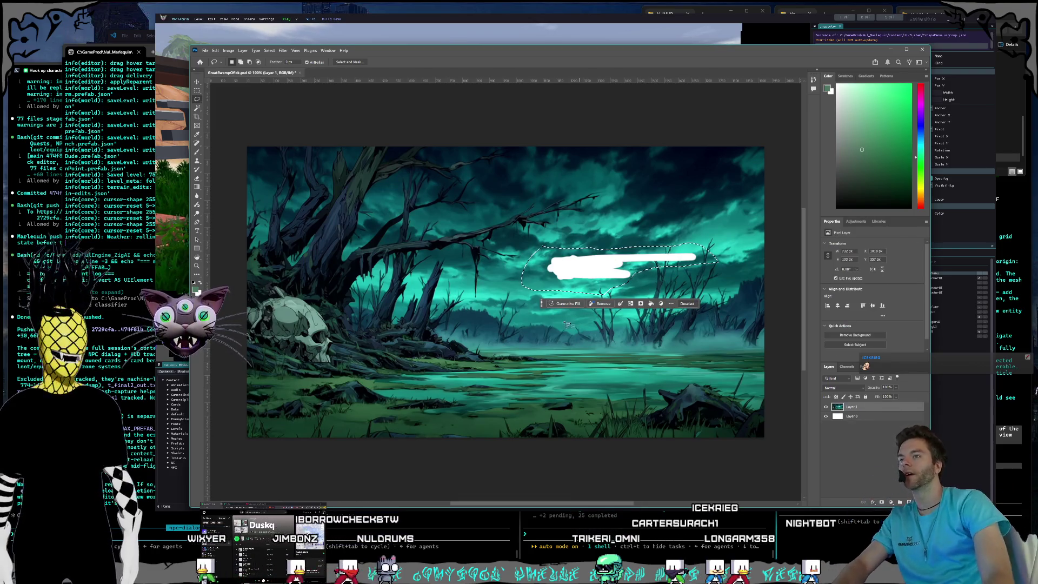
# Choose Gemini 2.5 as the model, cancel the fill, undo the white stroke, and close Photoshop.
pyautogui.click(565, 303)
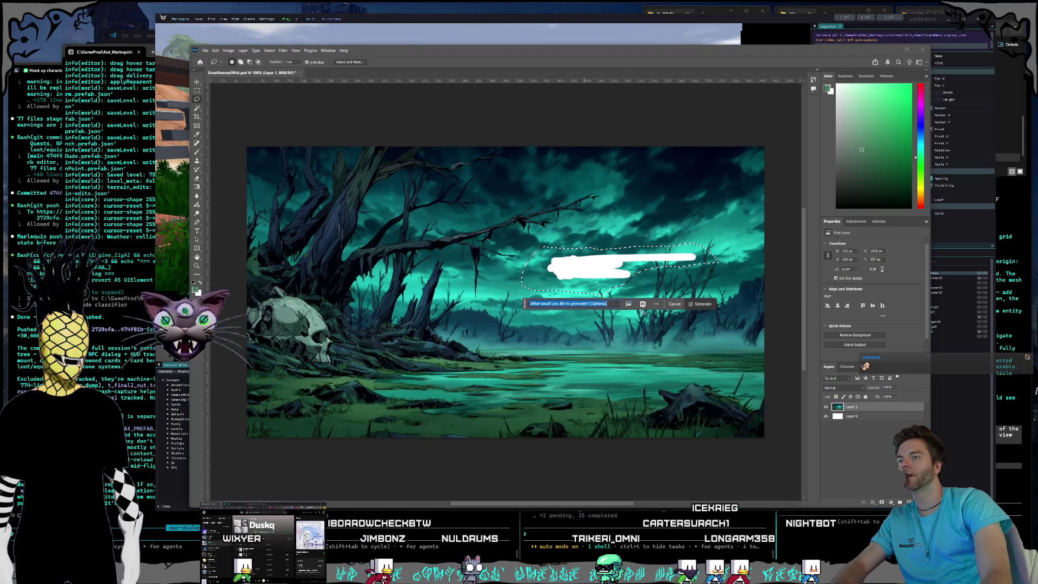
pyautogui.click(642, 303)
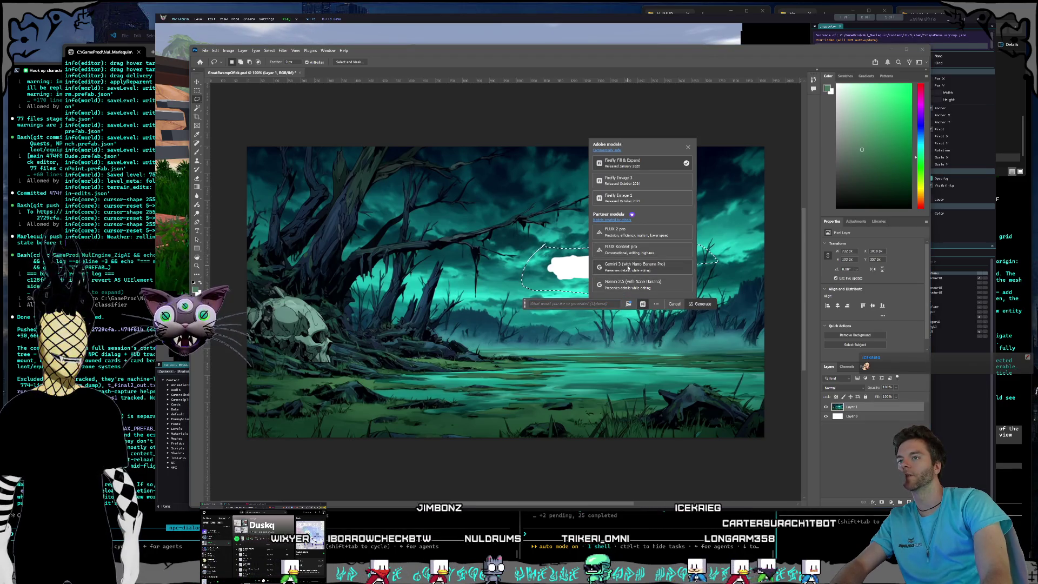
pyautogui.click(630, 281)
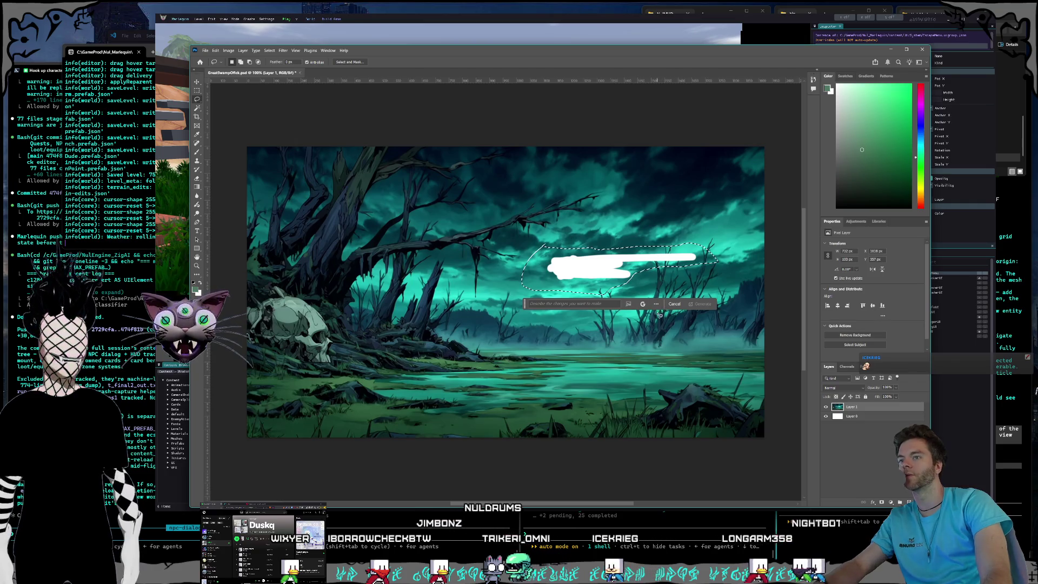
pyautogui.click(642, 303)
pyautogui.click(656, 284)
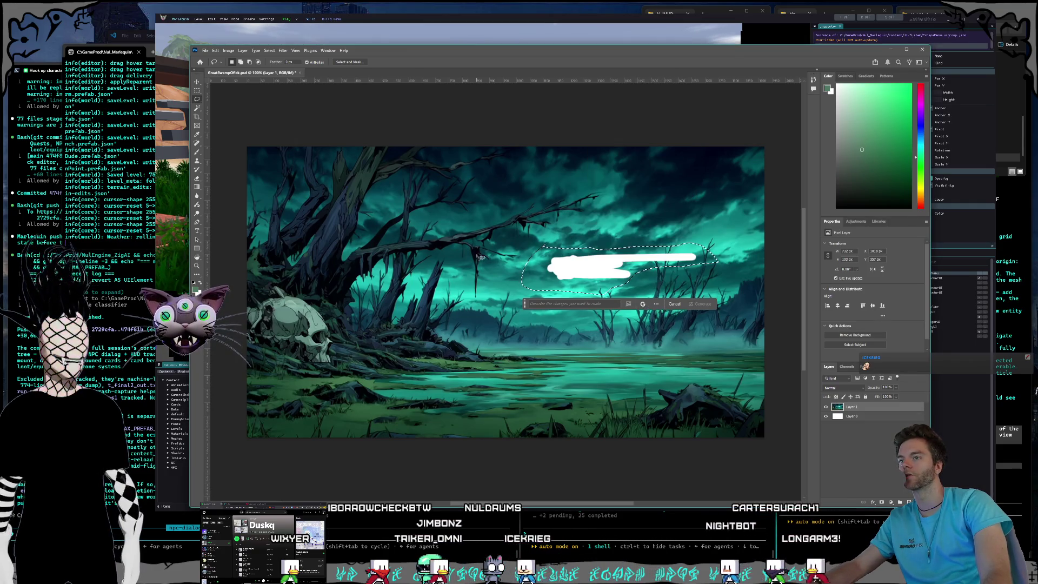
pyautogui.press('Escape')
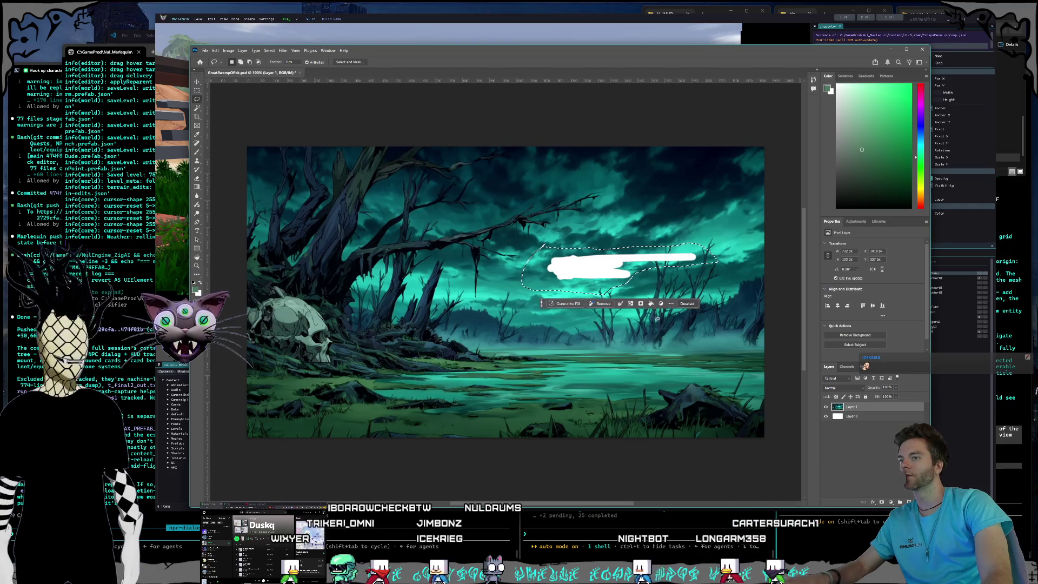
pyautogui.hotkey('ctrl', 'z')
pyautogui.hotkey('ctrl', 'z')
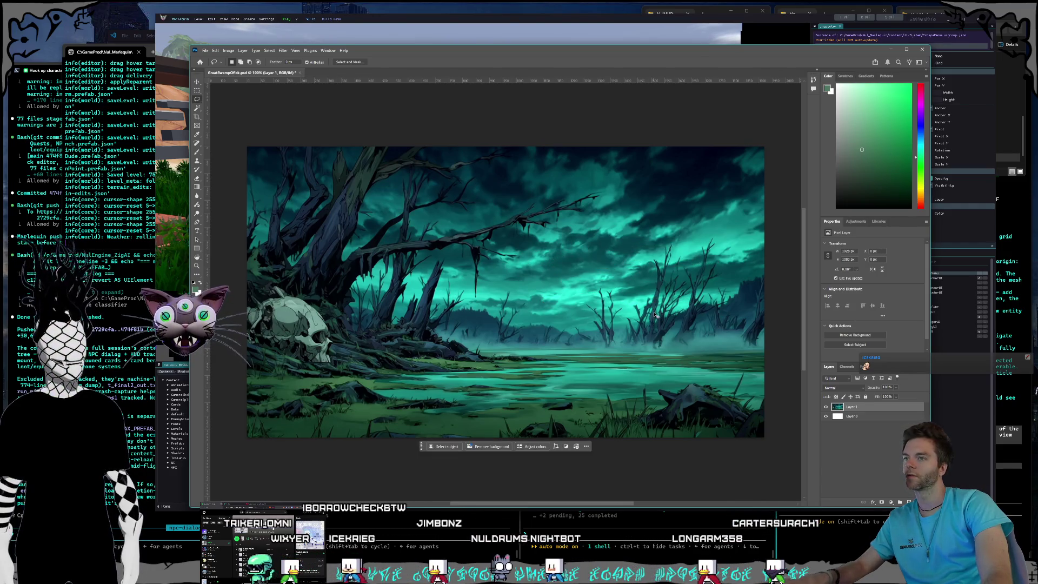
pyautogui.click(922, 50)
# Discard Photoshop's changes without saving and close the Marlequin editor with Alt+F4.
pyautogui.press('n')
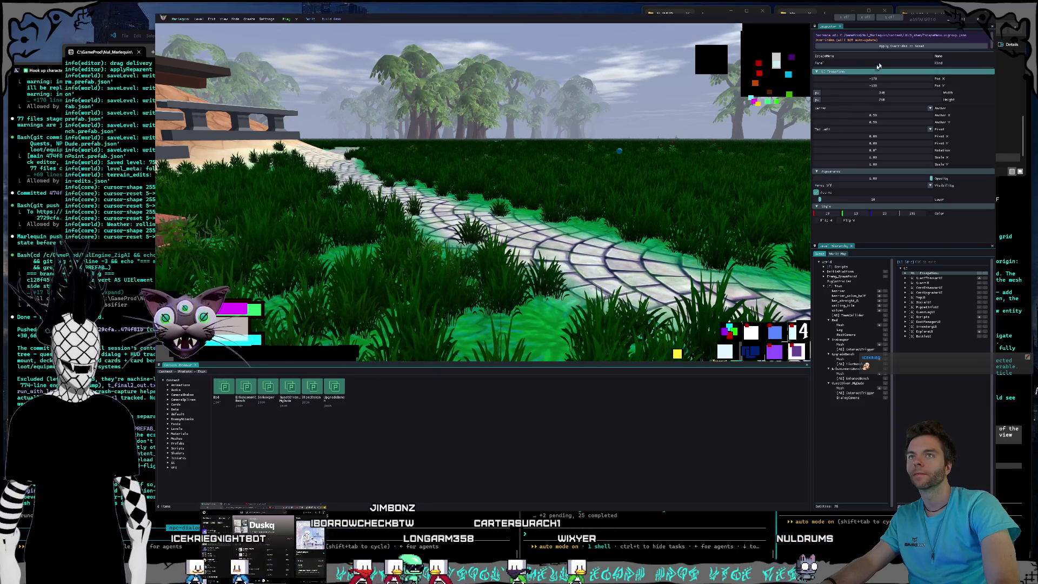
pyautogui.hotkey('alt', 'F4')
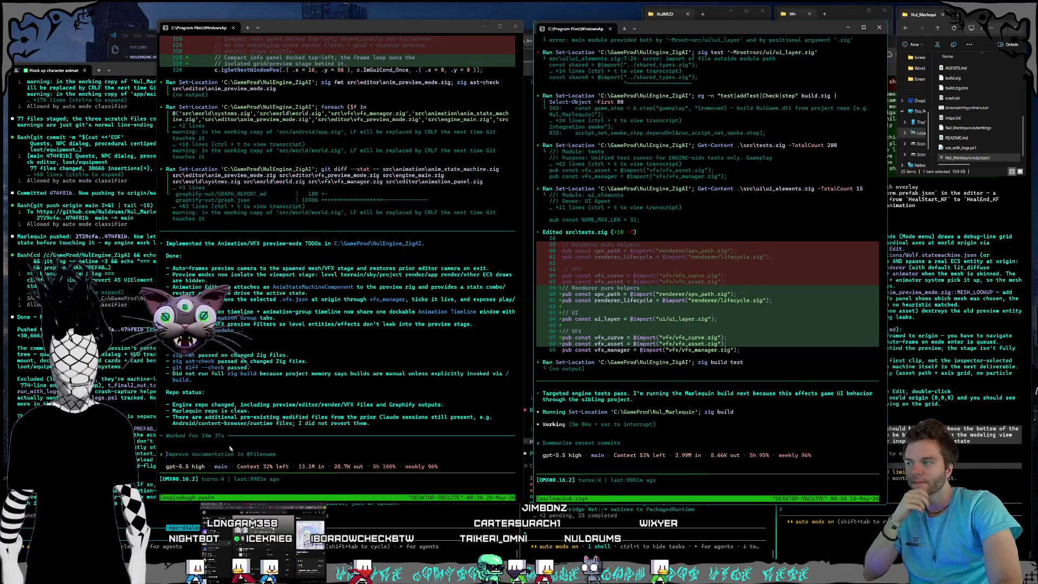
# Dictate and send the left Codex session a request to debug-visualize grass wind speed in the shader.
pyautogui.click(251, 465)
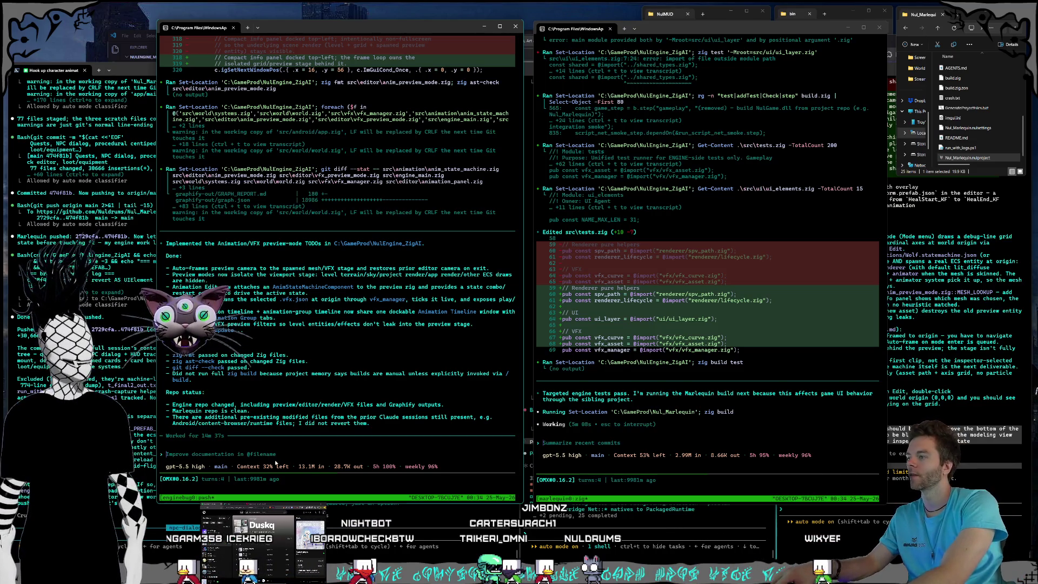
pyautogui.press('super+h')
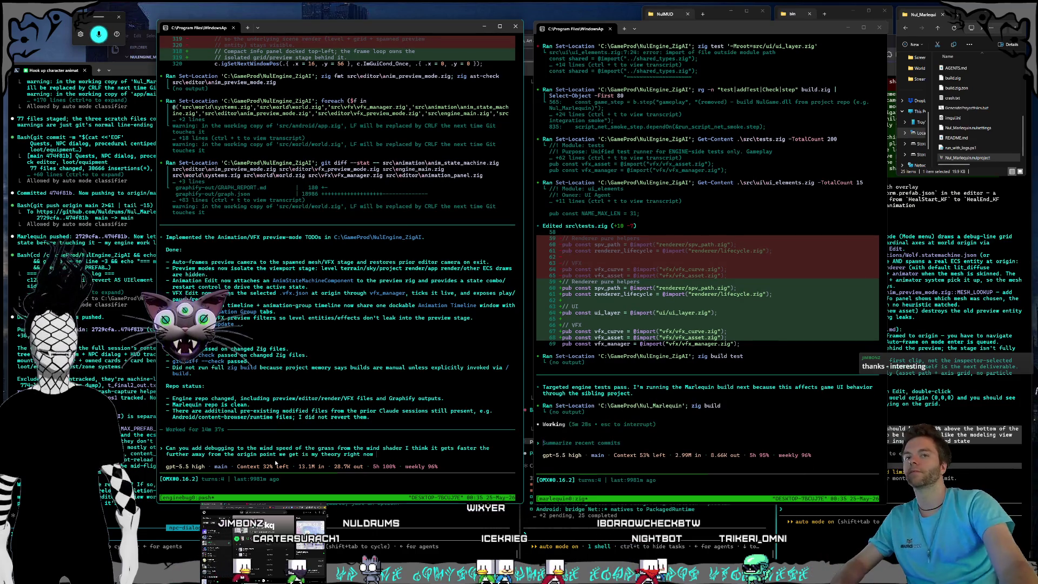
pyautogui.press('Return')
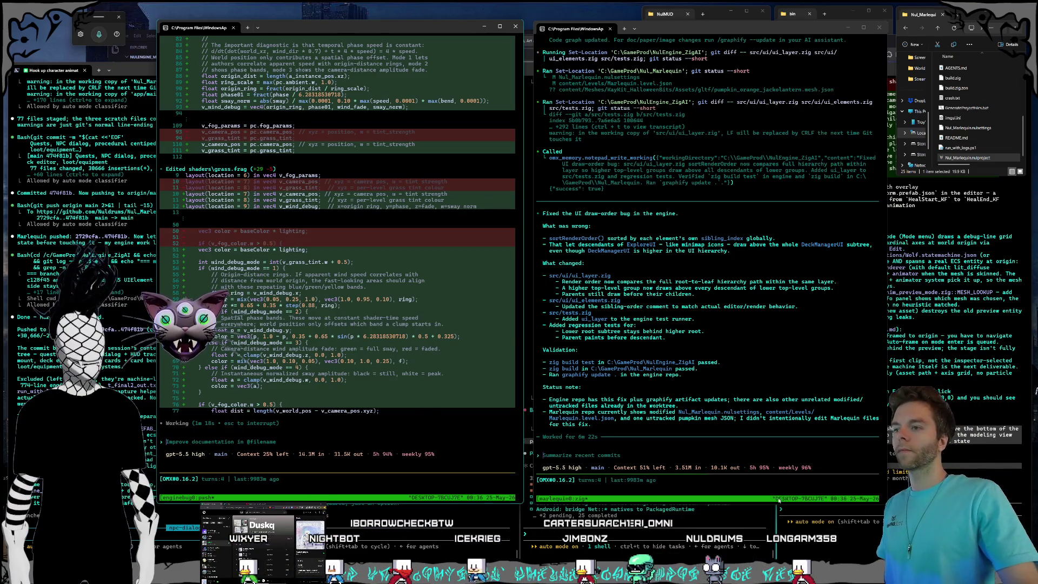
pyautogui.click(682, 458)
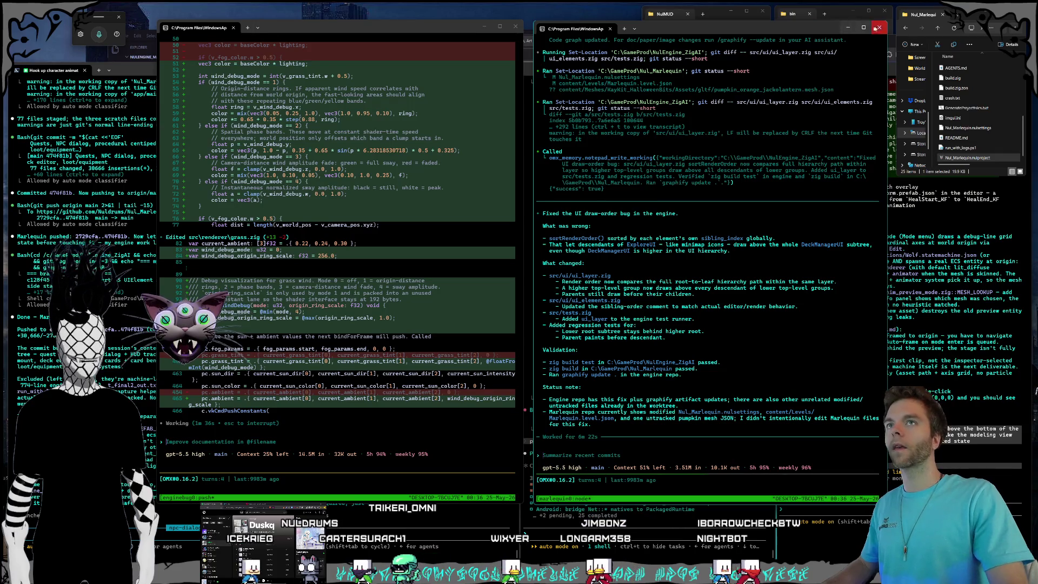
pyautogui.click(968, 20)
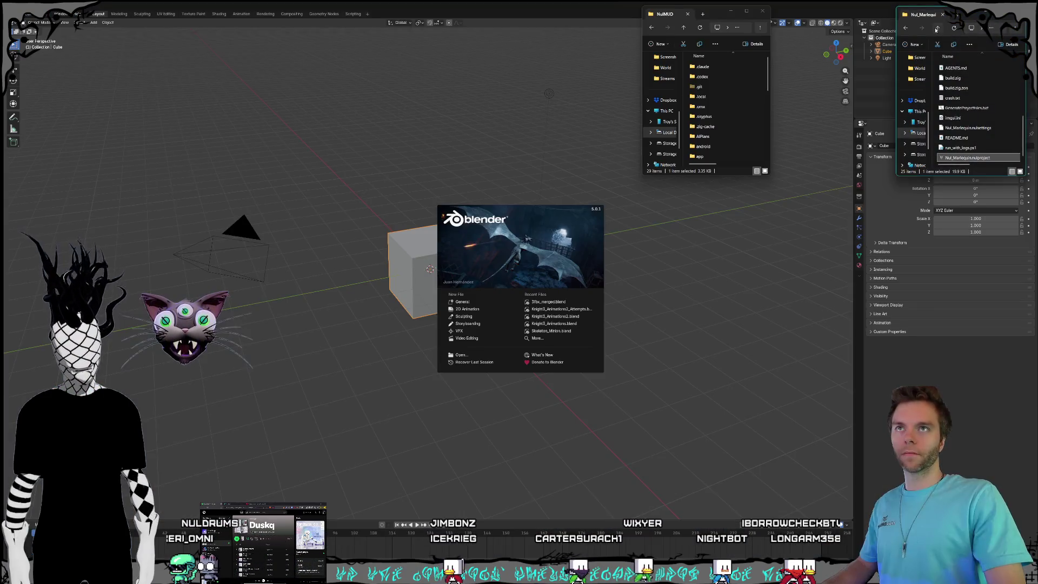
# Navigate GameProd > Assets > Speed Backgrounds, enlarge the window, and open T_Background_01.
pyautogui.click(938, 28)
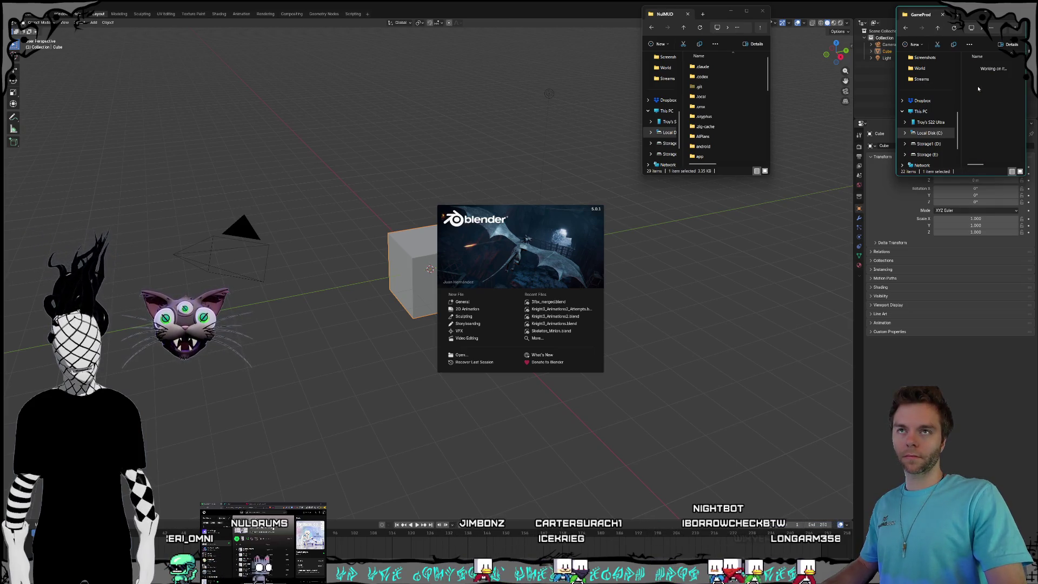
pyautogui.doubleClick(979, 77)
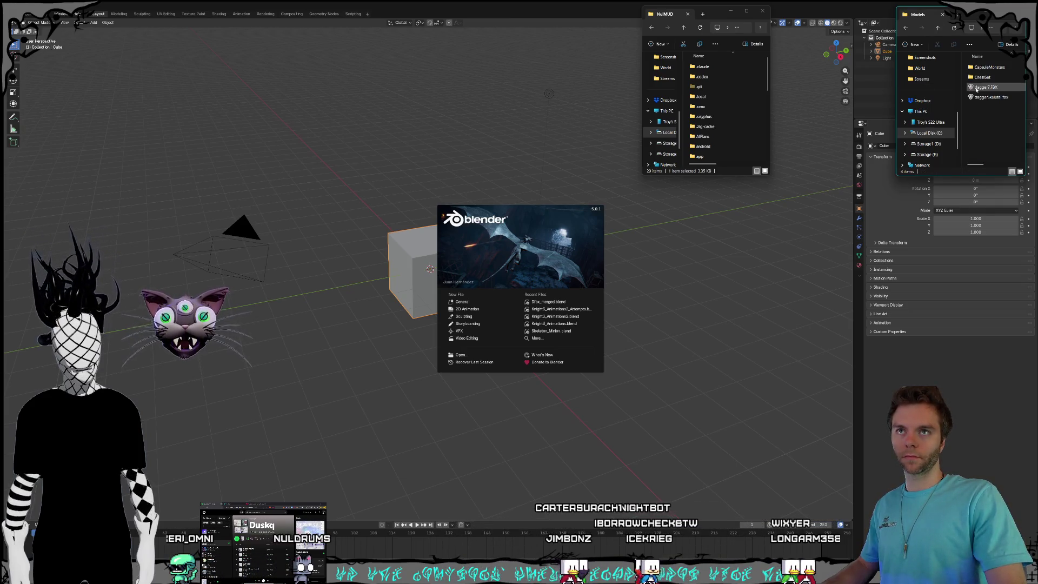
pyautogui.click(941, 32)
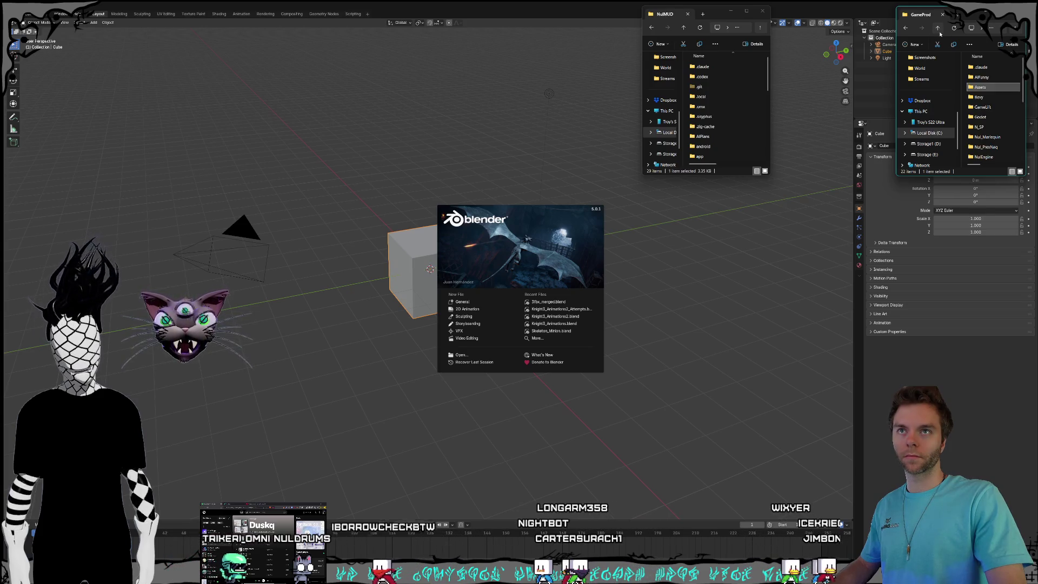
pyautogui.doubleClick(976, 137)
pyautogui.click(938, 28)
pyautogui.doubleClick(987, 87)
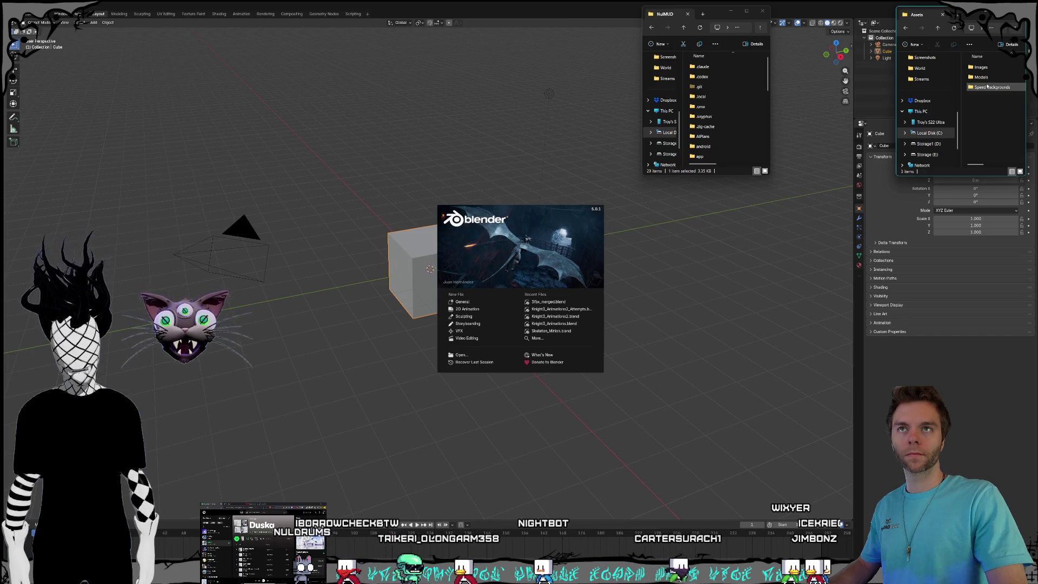
pyautogui.doubleClick(987, 88)
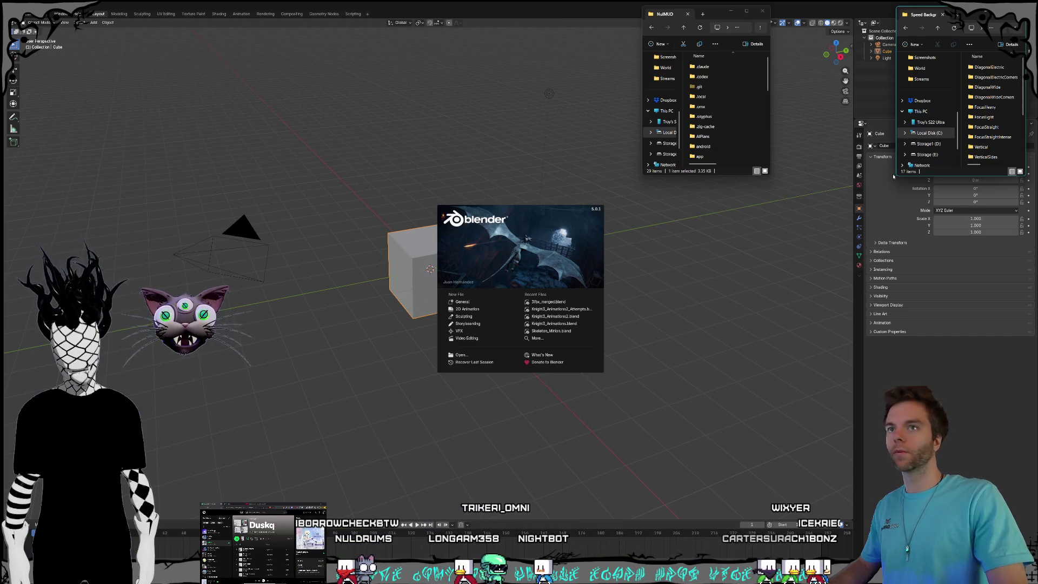
pyautogui.moveTo(897, 174)
pyautogui.mouseDown()
pyautogui.moveTo(667, 244)
pyautogui.moveTo(657, 278)
pyautogui.moveTo(615, 282)
pyautogui.moveTo(582, 308)
pyautogui.mouseUp()
pyautogui.click(690, 167)
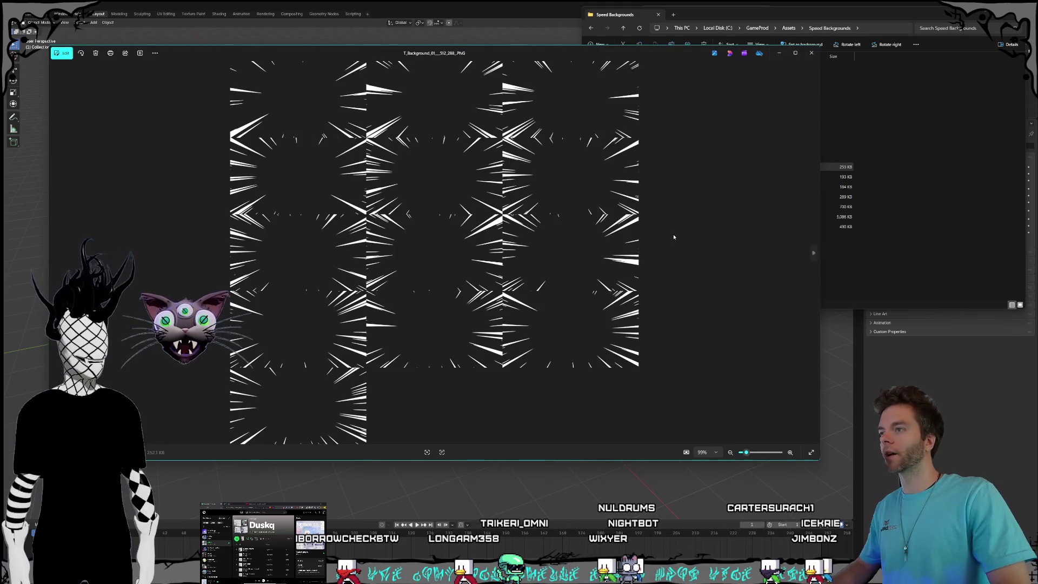
pyautogui.press('Right')
pyautogui.press('Right')
pyautogui.press('Right')
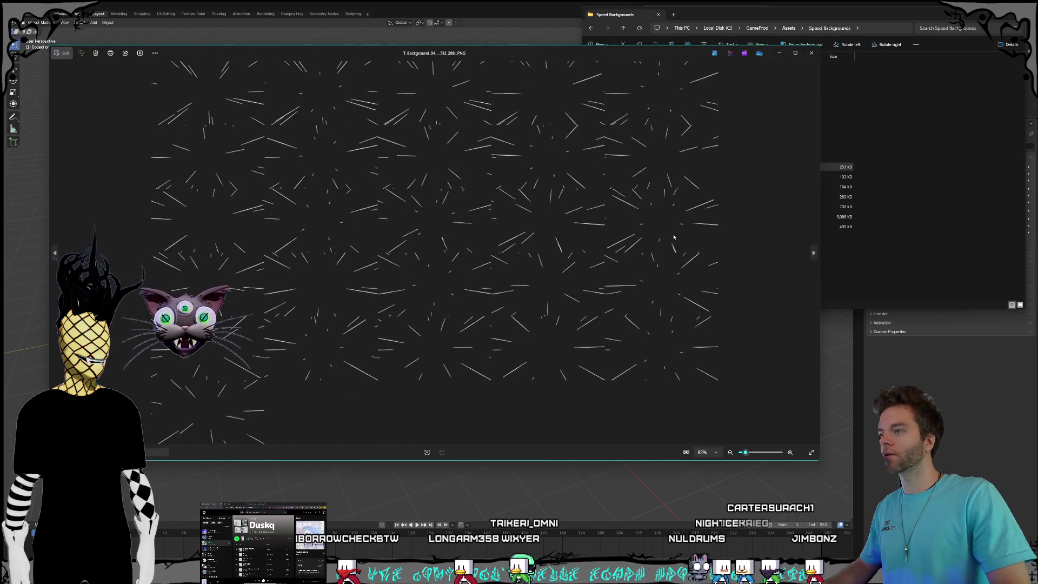
pyautogui.press('Left')
pyautogui.press('Left')
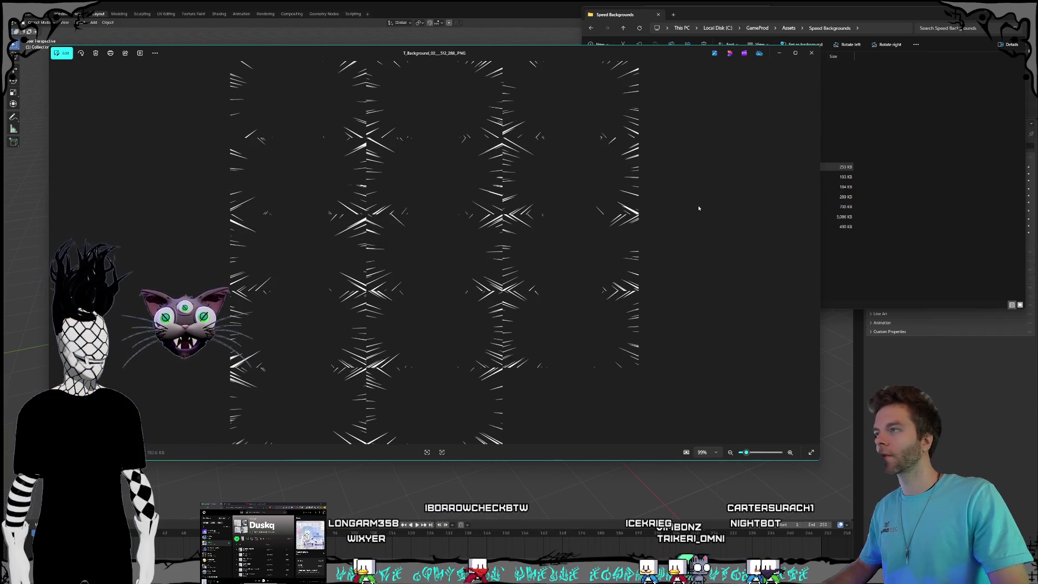
pyautogui.click(811, 52)
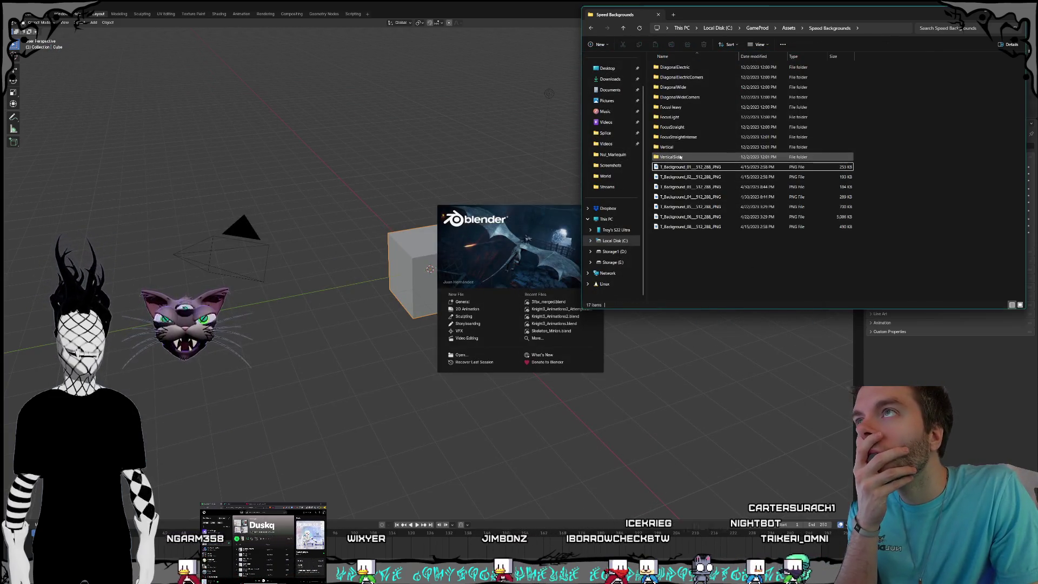
pyautogui.click(691, 68)
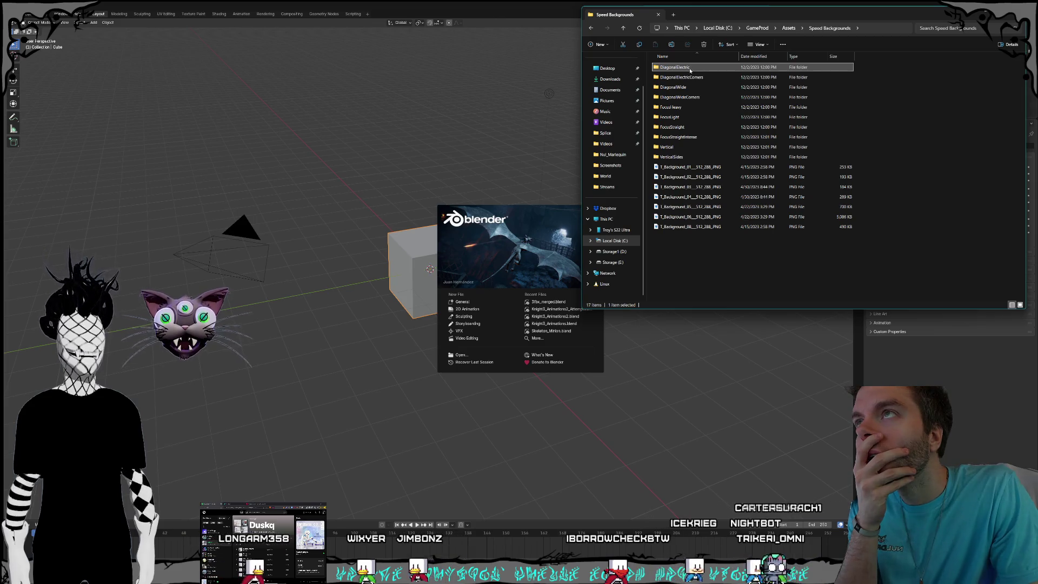
pyautogui.doubleClick(690, 68)
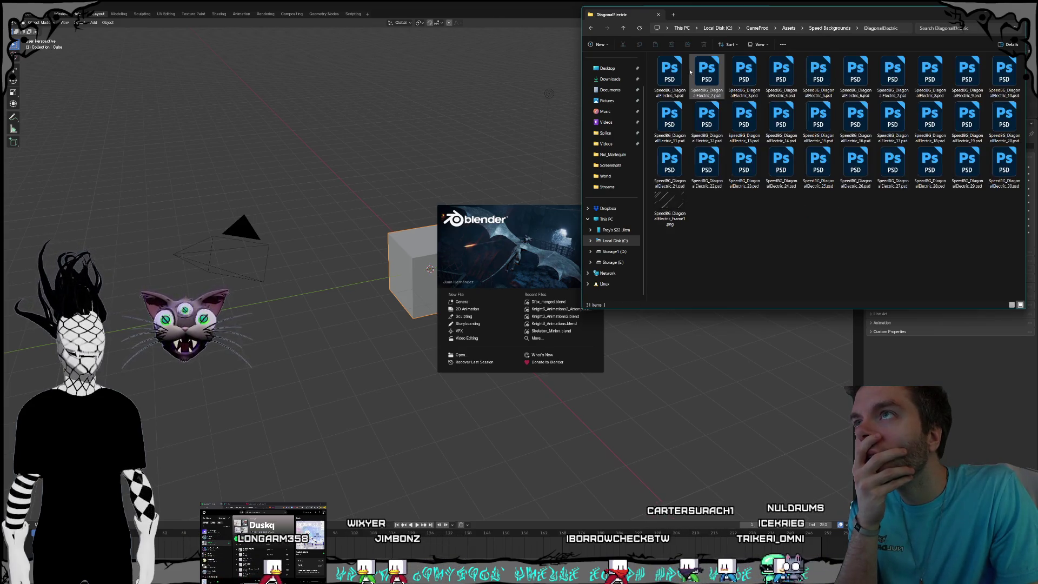
pyautogui.click(840, 28)
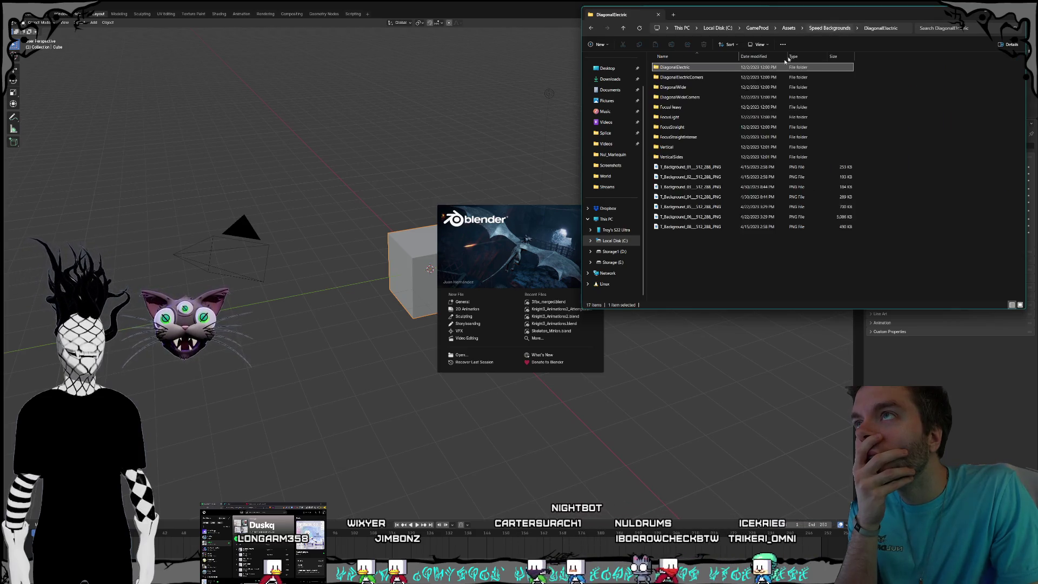
pyautogui.doubleClick(702, 78)
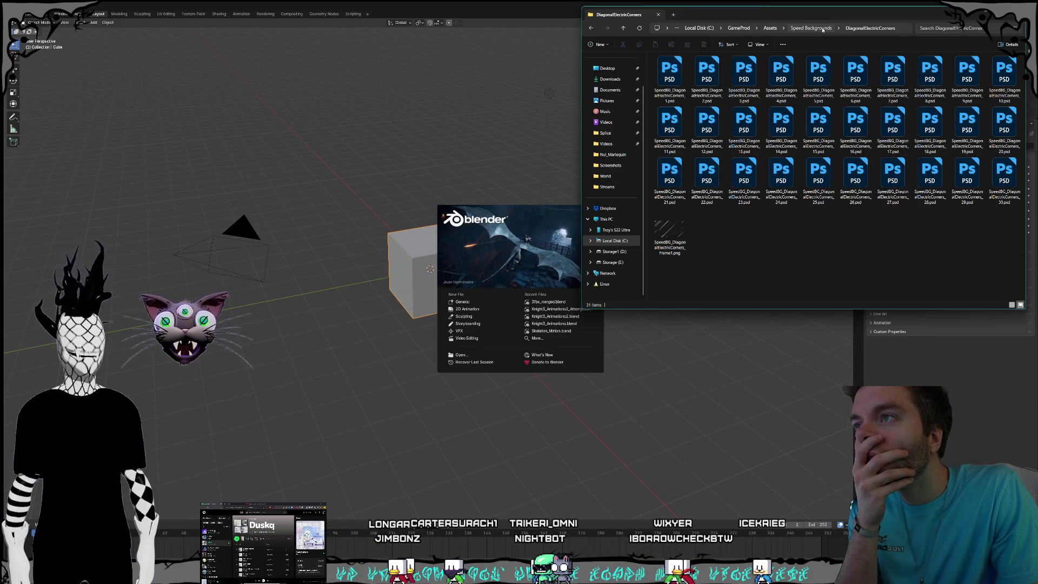
pyautogui.click(822, 28)
pyautogui.doubleClick(673, 88)
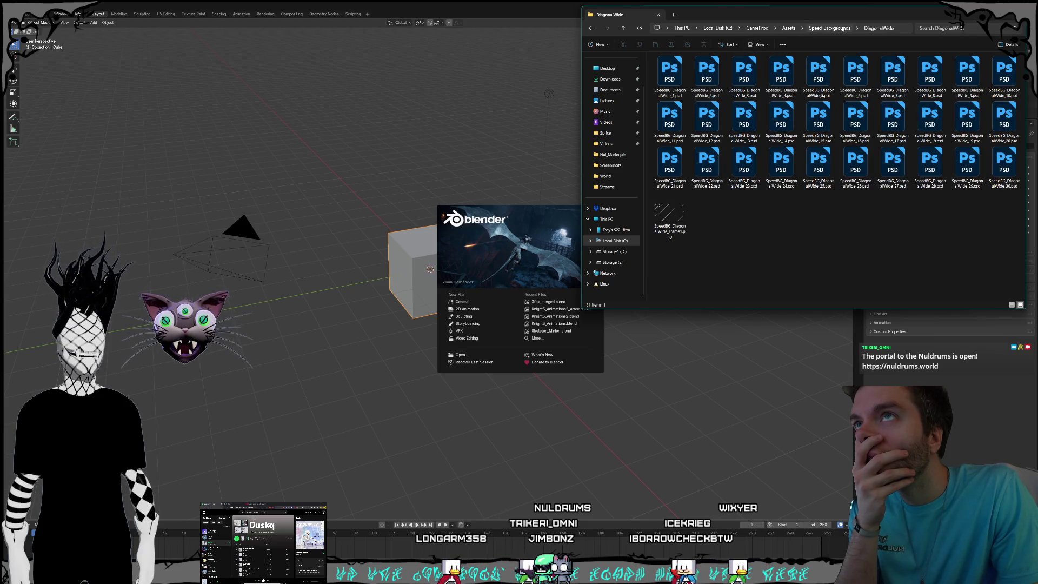
pyautogui.click(842, 28)
pyautogui.doubleClick(696, 97)
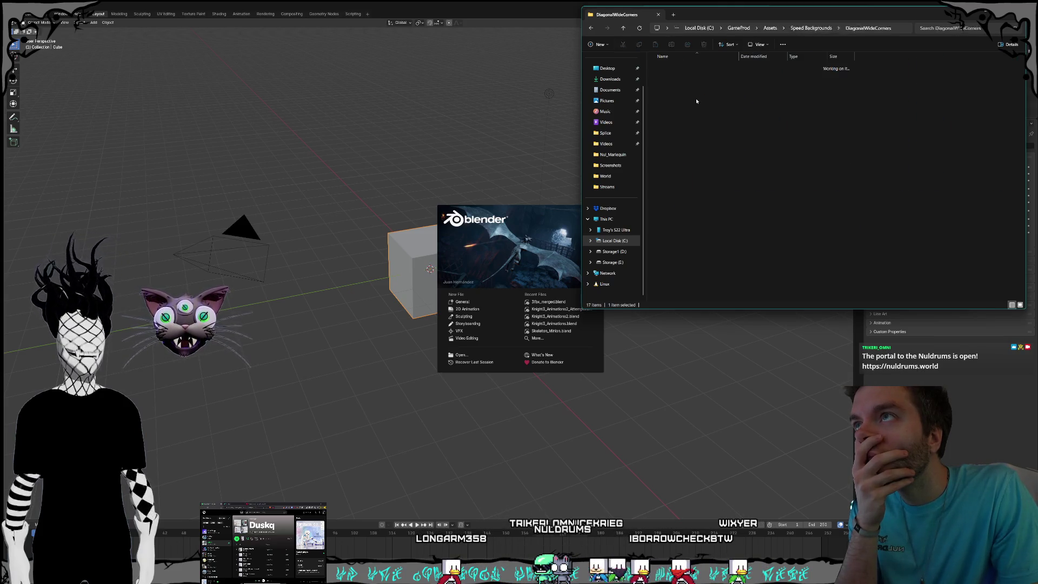
pyautogui.click(816, 29)
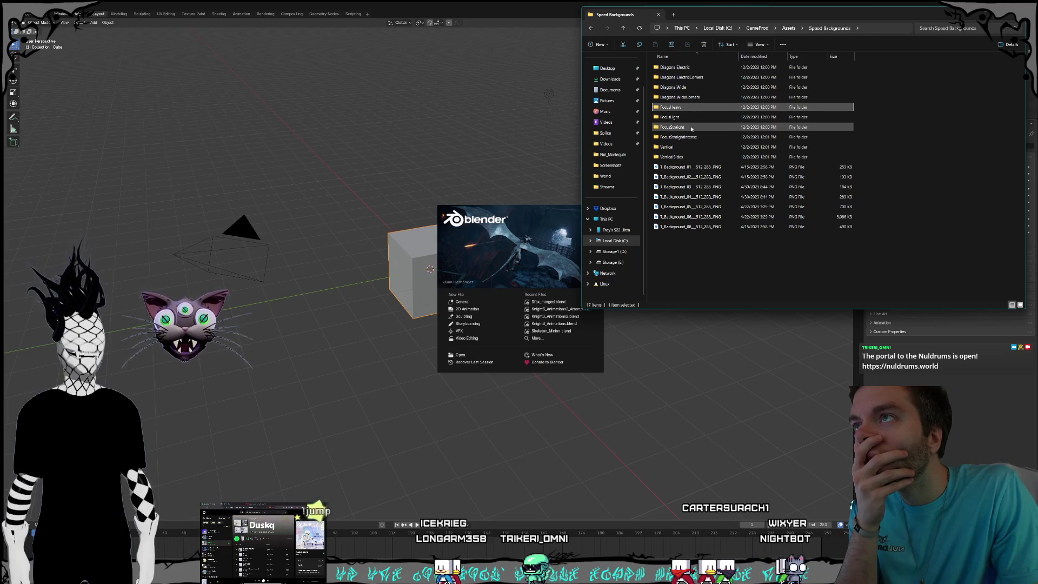
pyautogui.doubleClick(687, 108)
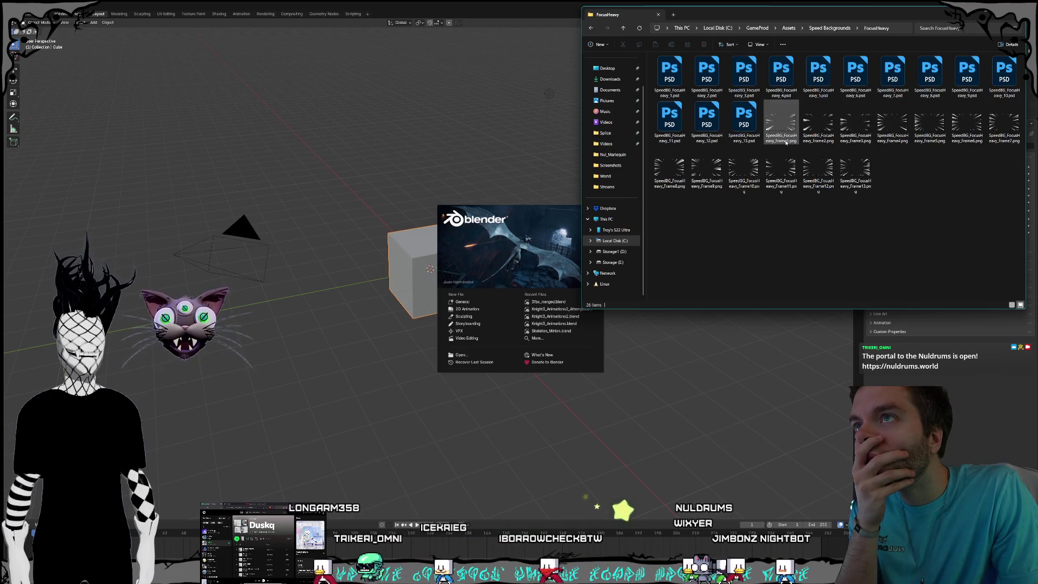
# Flip back and forth through the FocusHeavy speed-line frames in Photos, then close the viewer.
pyautogui.doubleClick(787, 142)
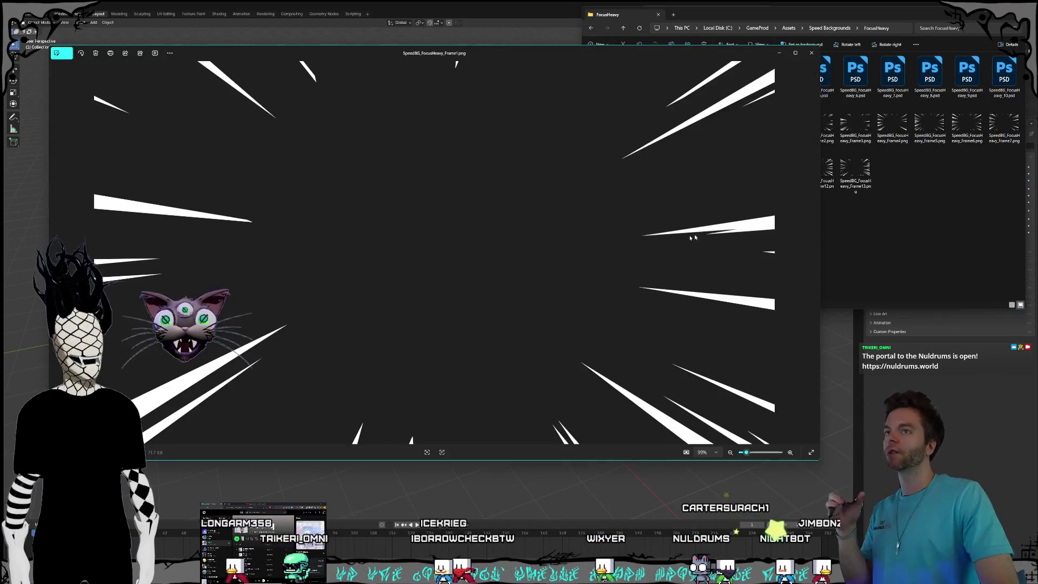
pyautogui.press('Right')
pyautogui.press('Right')
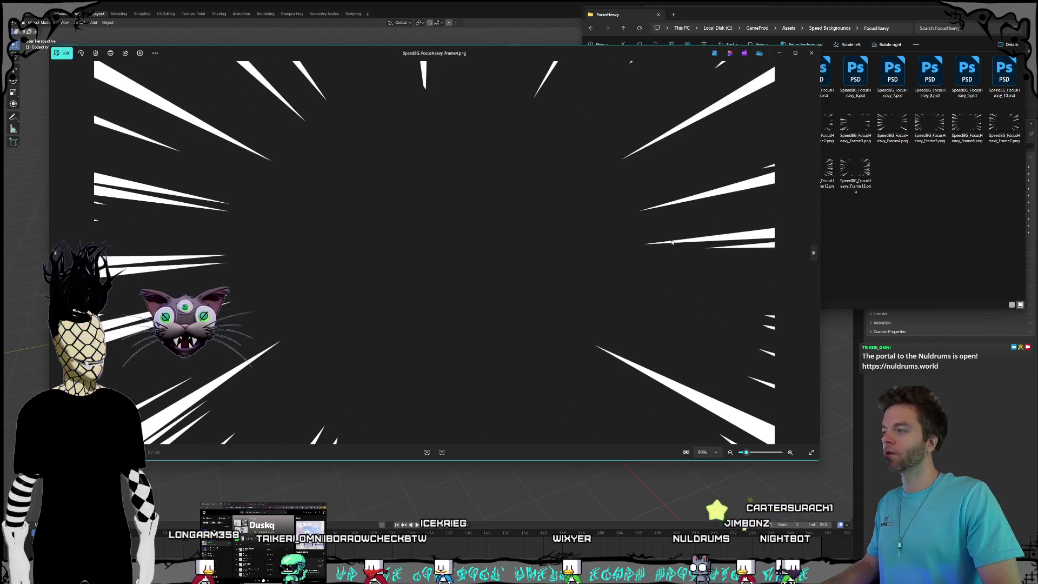
pyautogui.press('Right')
pyautogui.press('Right')
pyautogui.press('Right')
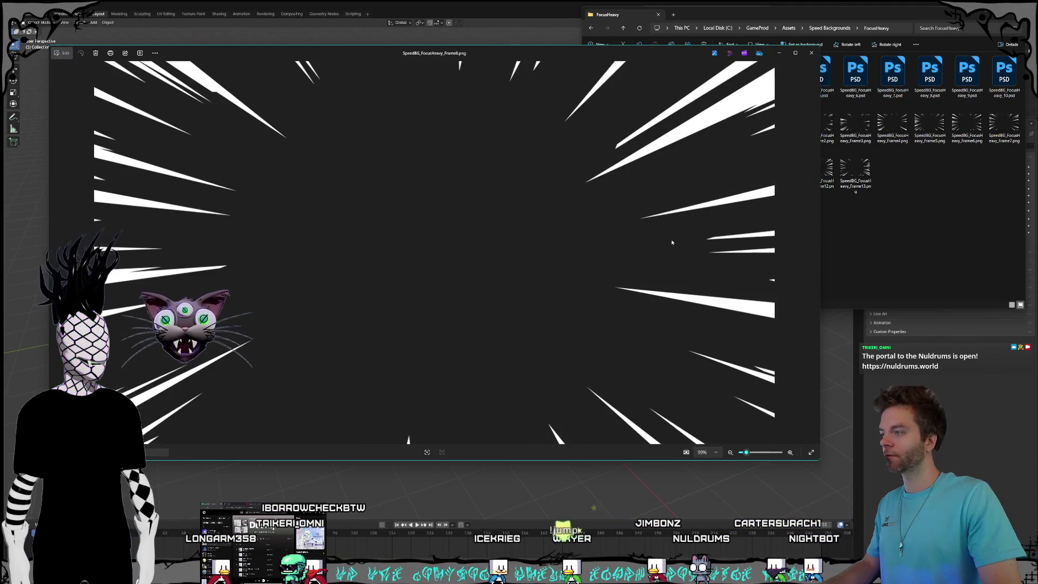
pyautogui.press('Right')
pyautogui.press('Right')
pyautogui.press('Right')
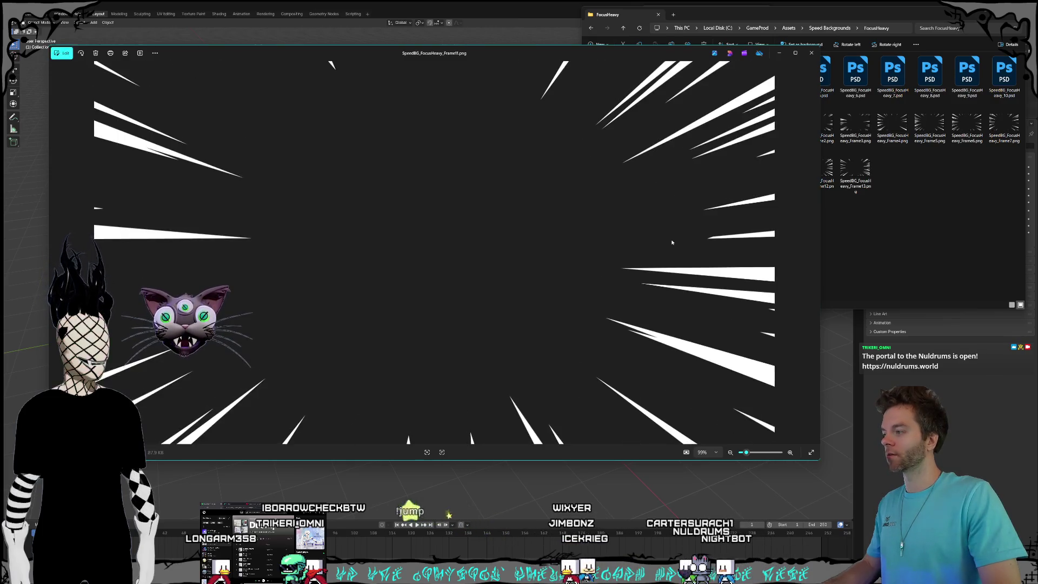
pyautogui.press('Right')
pyautogui.press('Right')
pyautogui.press('Right')
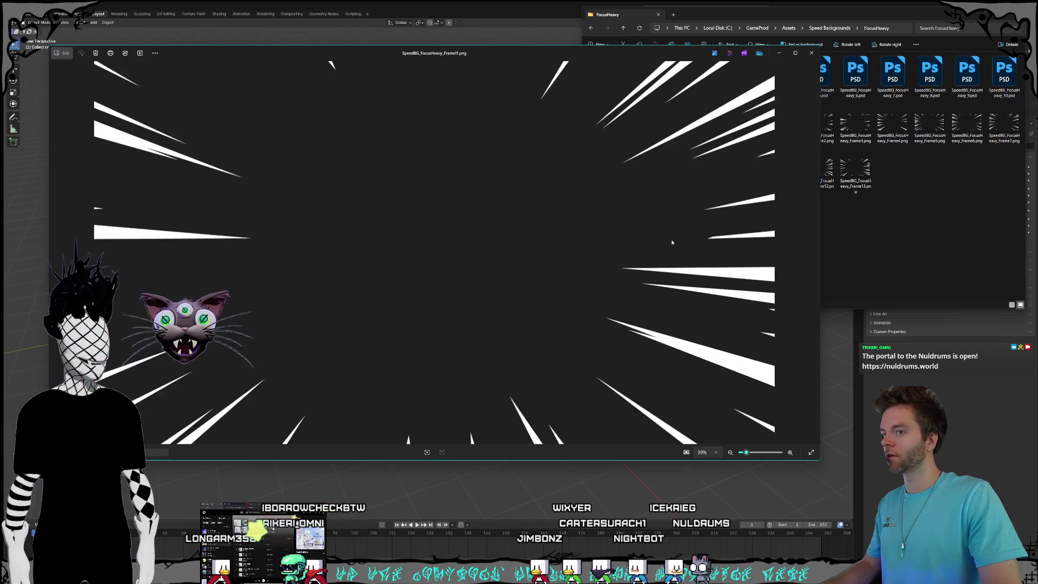
pyautogui.press('Left')
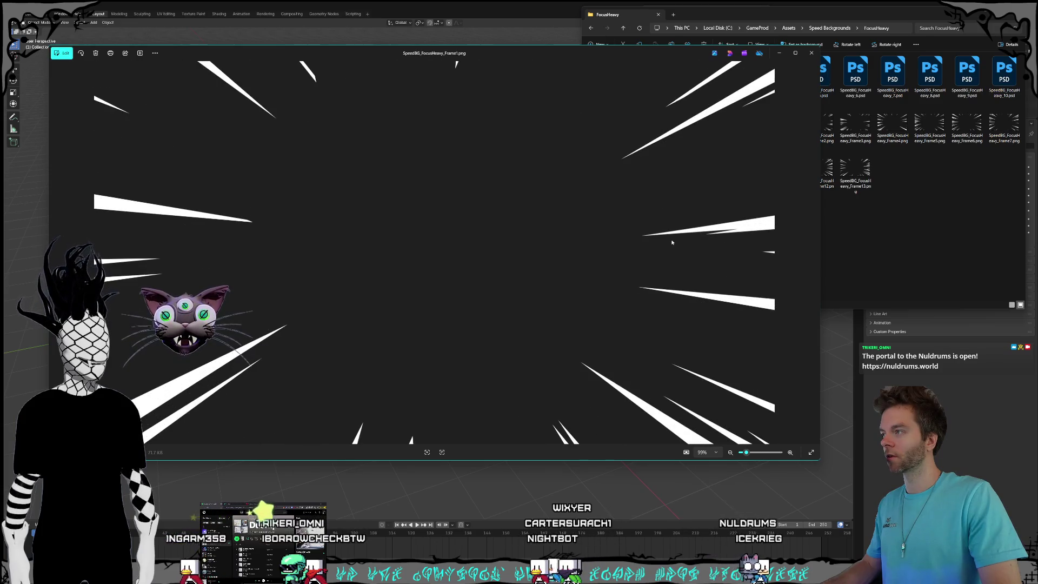
pyautogui.press('Left')
pyautogui.press('Left')
pyautogui.press('Left')
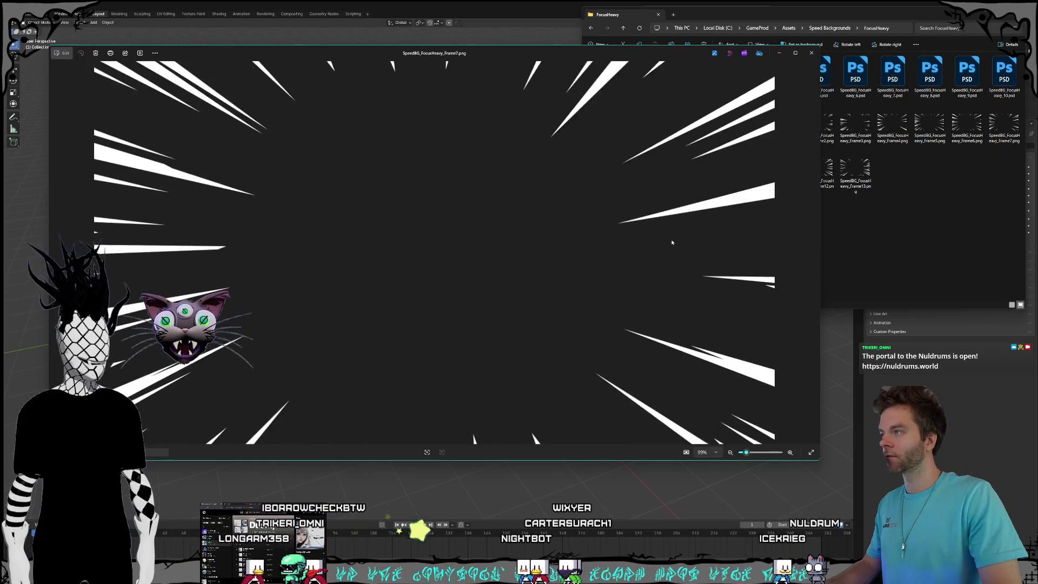
pyautogui.press('Right')
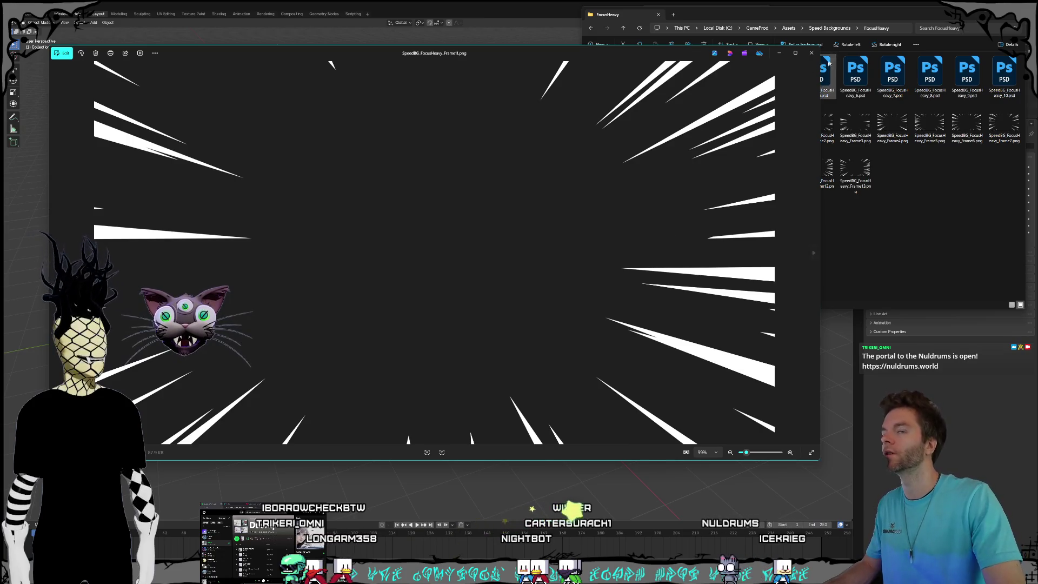
pyautogui.click(810, 53)
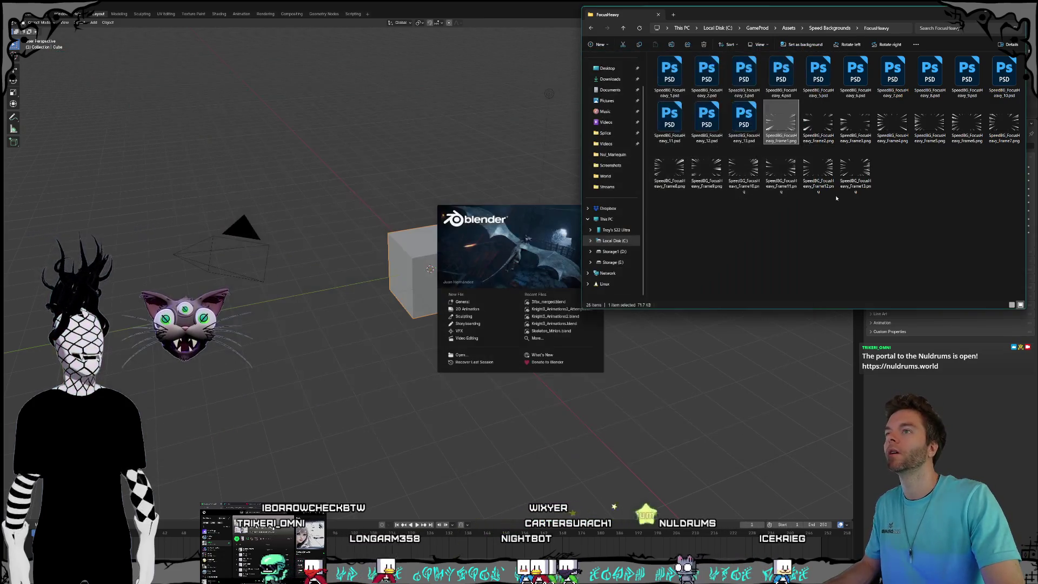
# Preview the FocusLight speed-line frames from the Speed Backgrounds folder.
pyautogui.click(810, 30)
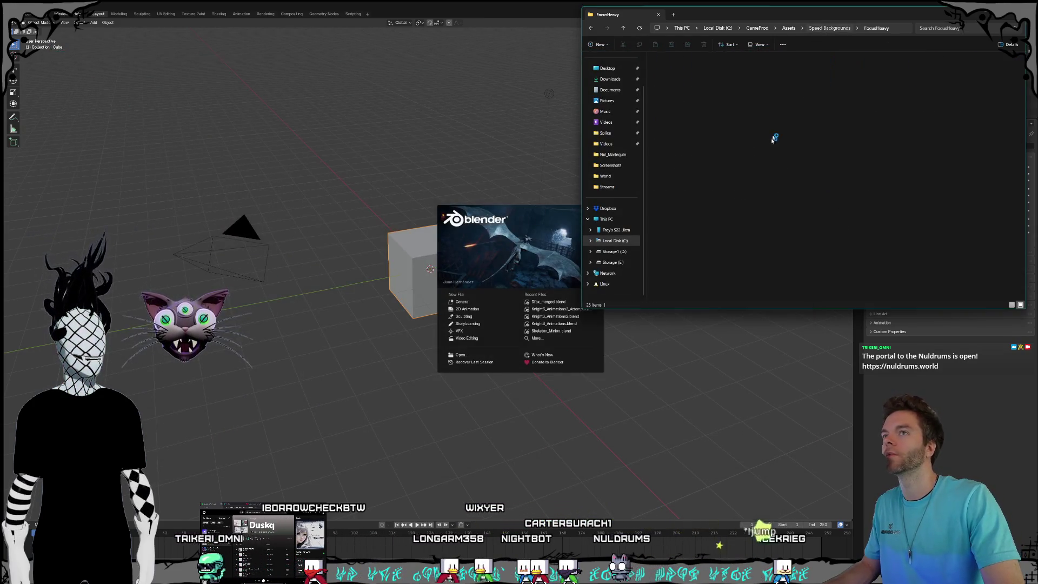
pyautogui.doubleClick(686, 136)
pyautogui.doubleClick(816, 124)
pyautogui.press('Right')
pyautogui.press('Right')
pyautogui.press('Right')
pyautogui.press('Right')
pyautogui.press('Right')
pyautogui.press('Right')
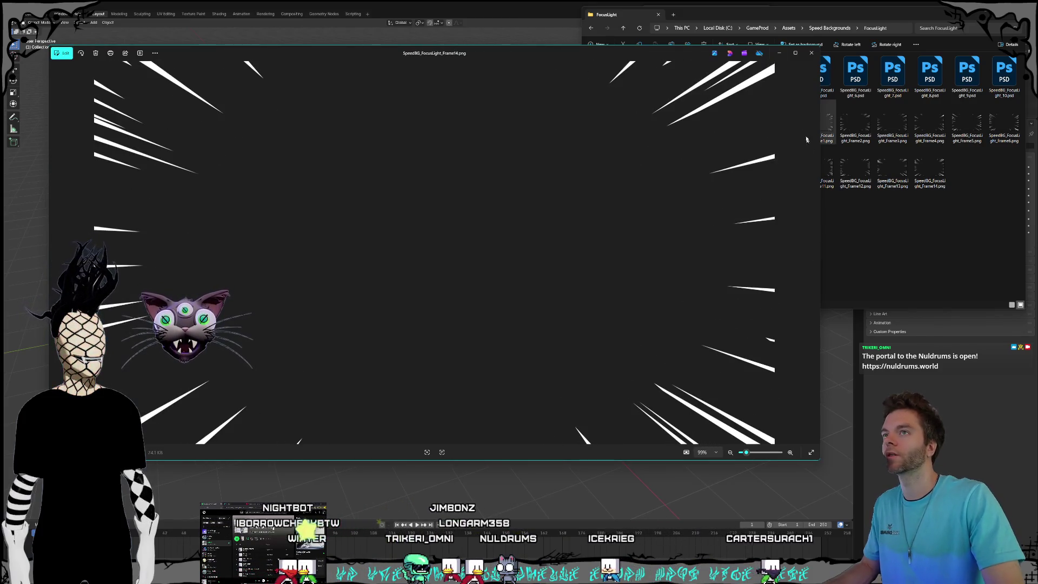
pyautogui.click(811, 53)
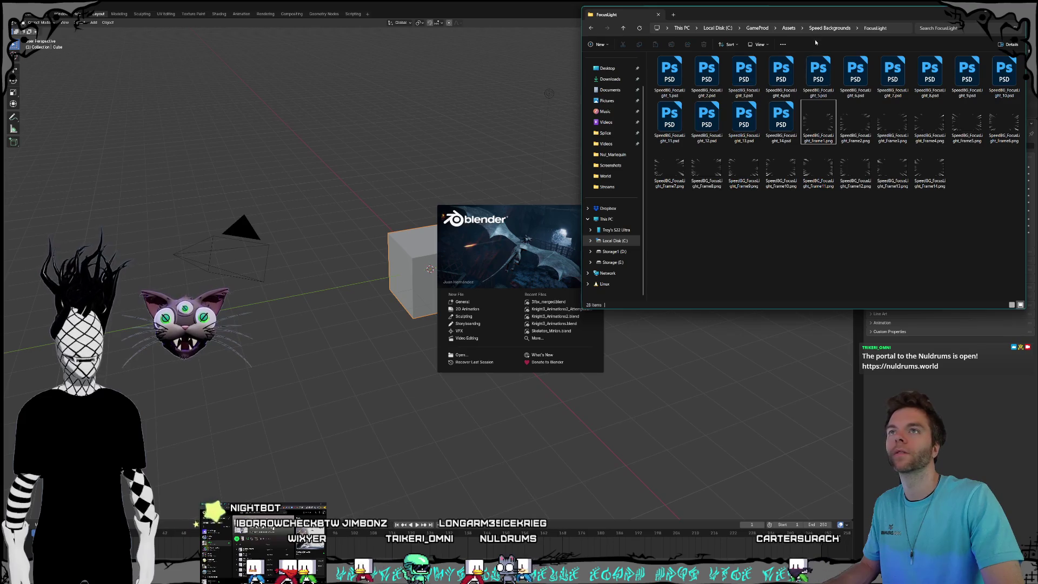
# Step through the FocusStraight speed-line frames in Photos.
pyautogui.hotkey('alt', 'Up')
pyautogui.doubleClick(703, 116)
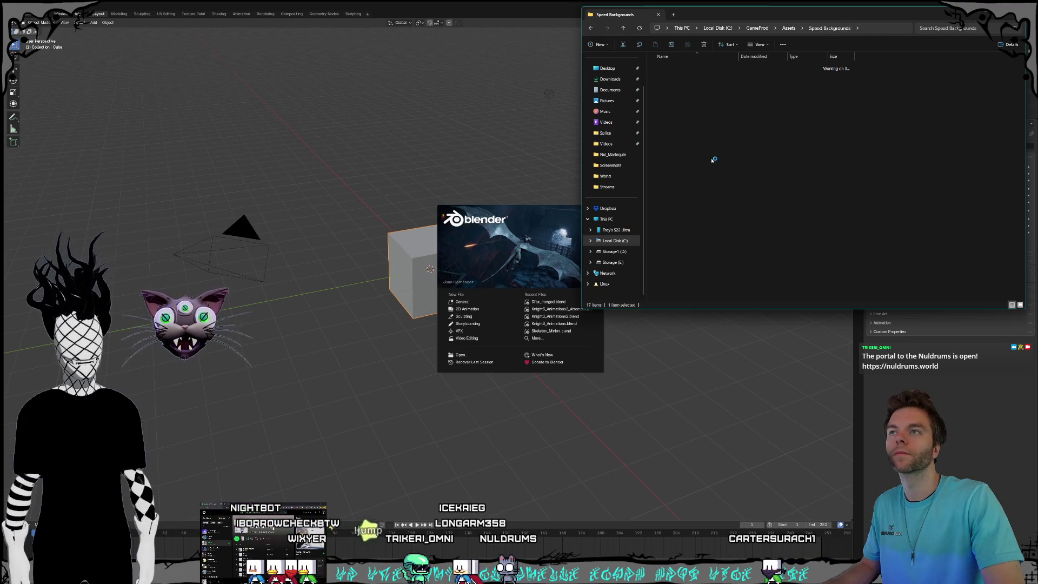
pyautogui.doubleClick(887, 170)
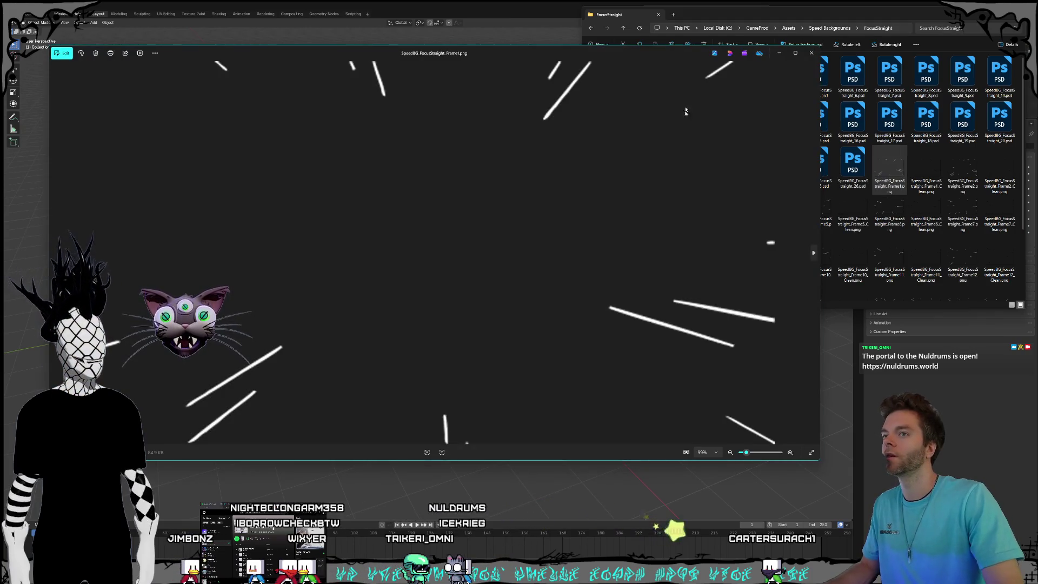
pyautogui.press('Right')
pyautogui.press('Right')
pyautogui.press('Right')
pyautogui.press('Right')
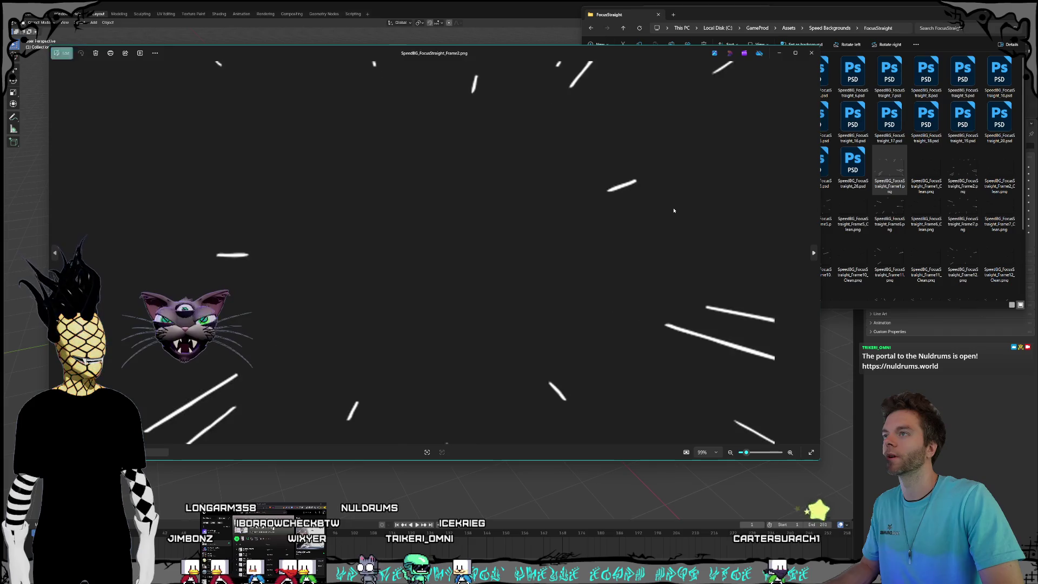
pyautogui.press('Right')
pyautogui.press('Right')
pyautogui.press('Right')
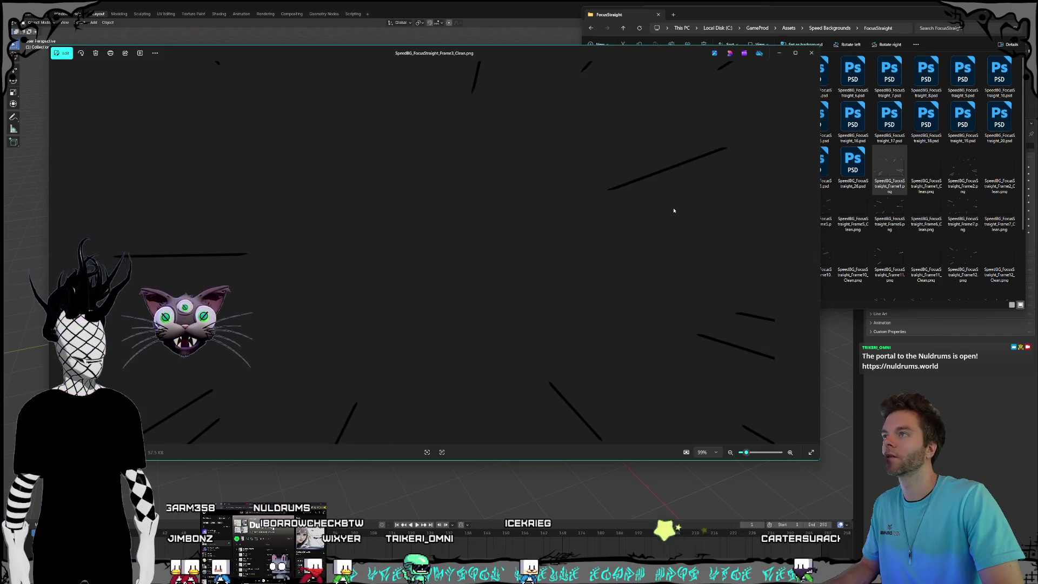
pyautogui.press('Right')
pyautogui.press('Right')
pyautogui.press('Right')
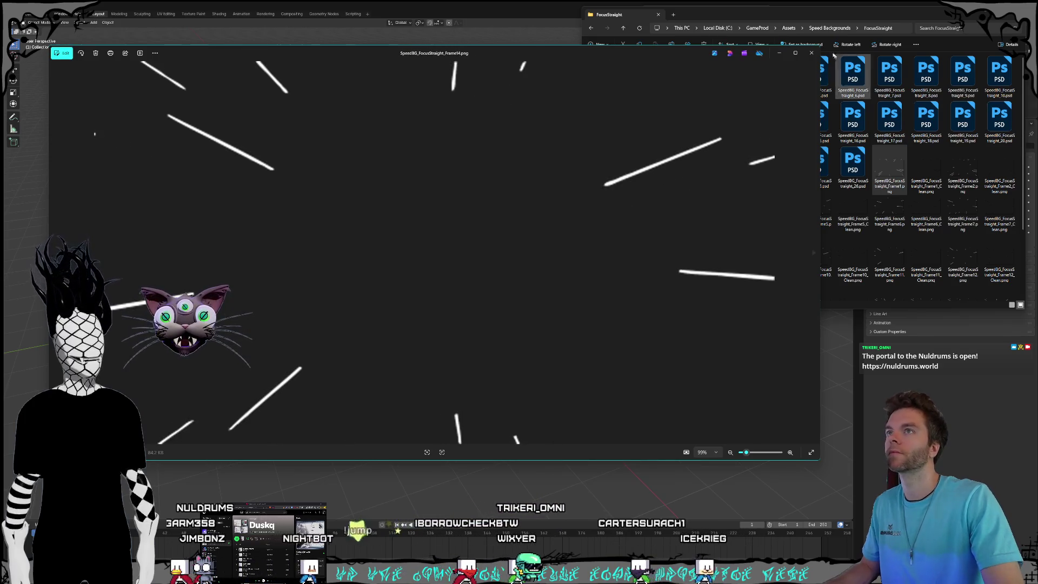
pyautogui.press('Escape')
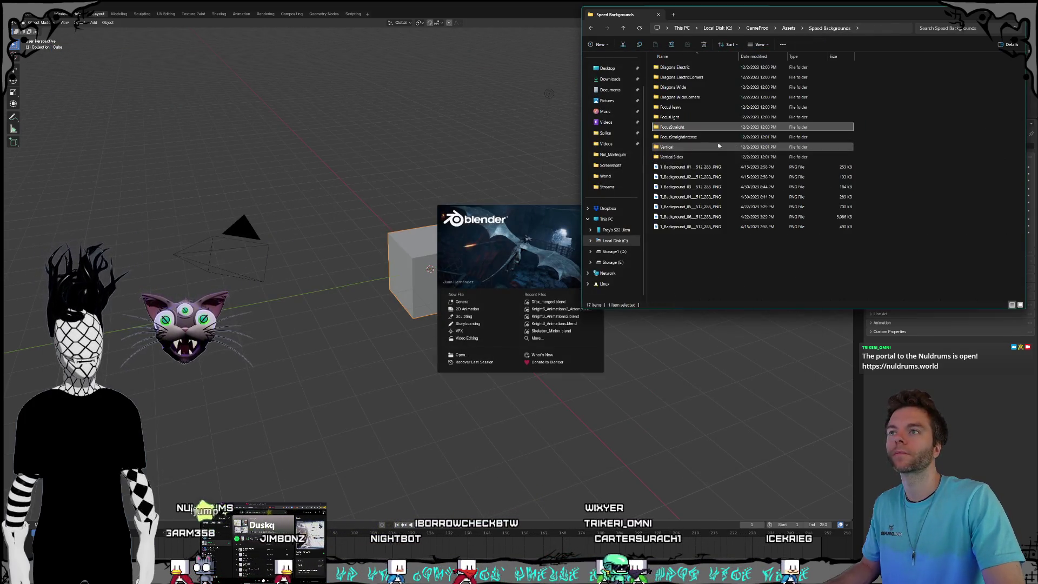
# Flip through the Vertical speed-line frames, then open the VerticalSides folder.
pyautogui.doubleClick(705, 138)
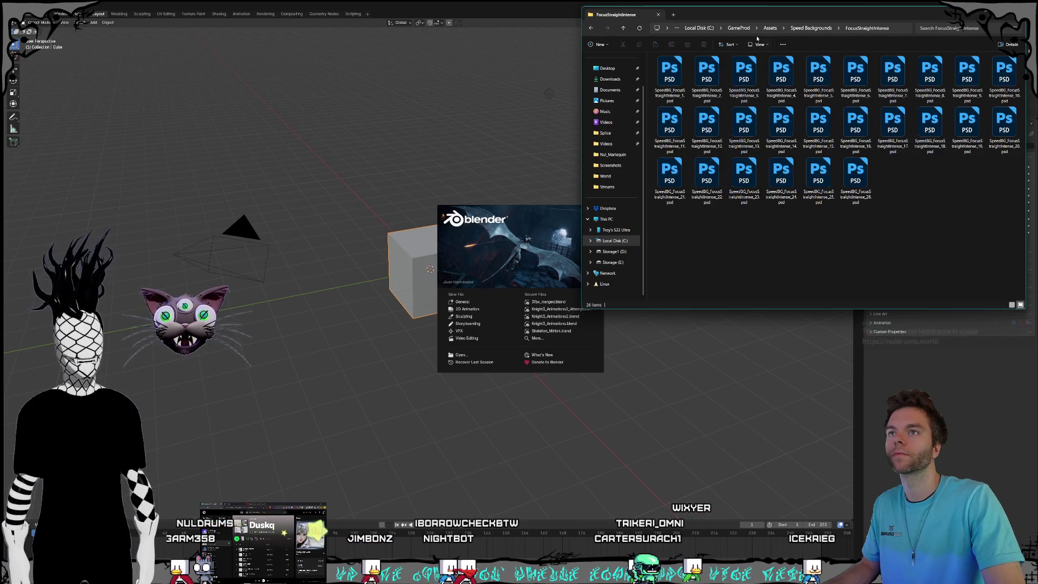
pyautogui.click(818, 28)
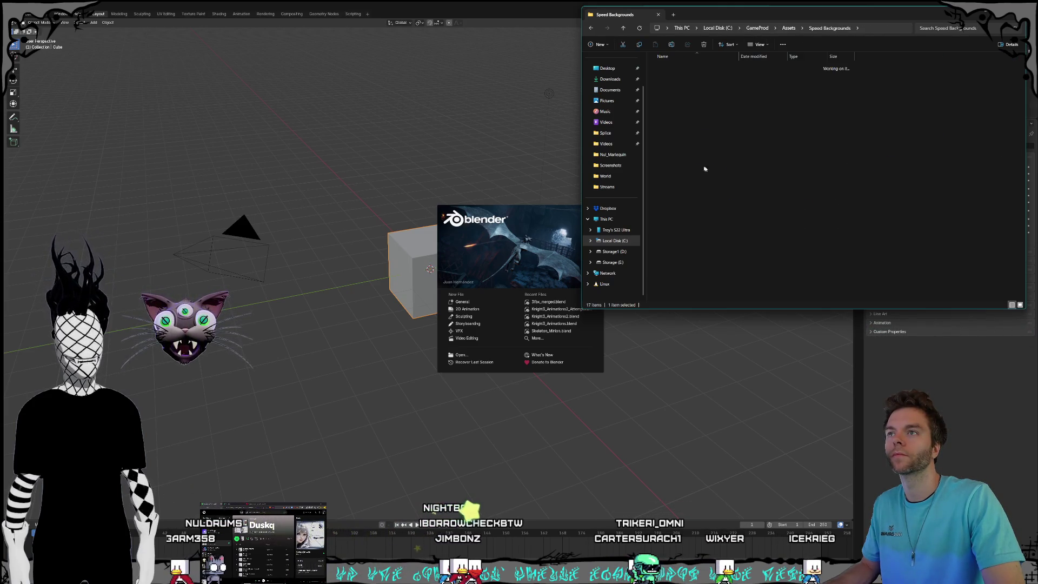
pyautogui.doubleClick(670, 202)
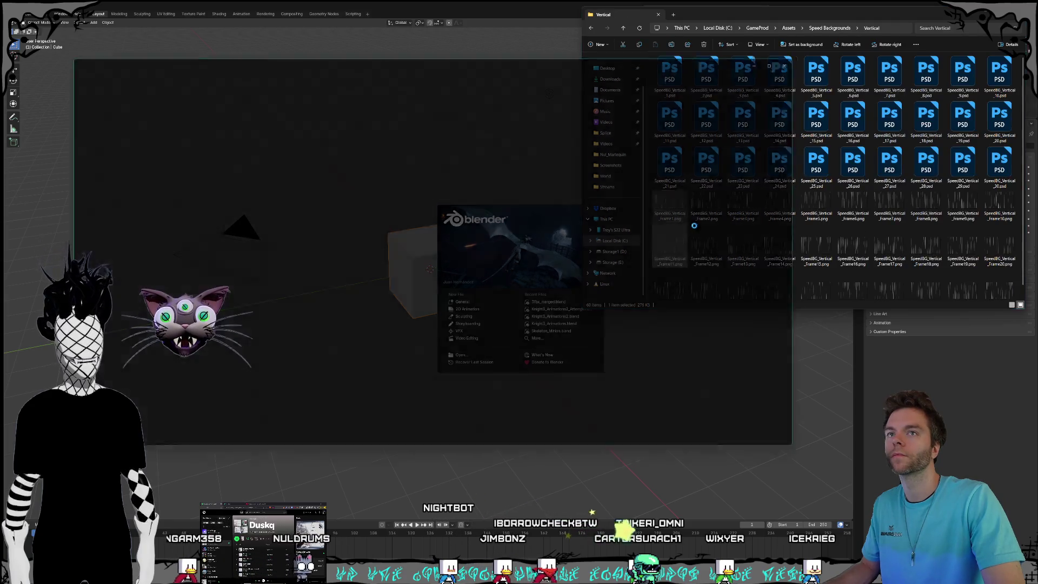
pyautogui.press('Right')
pyautogui.press('Right')
pyautogui.press('Right')
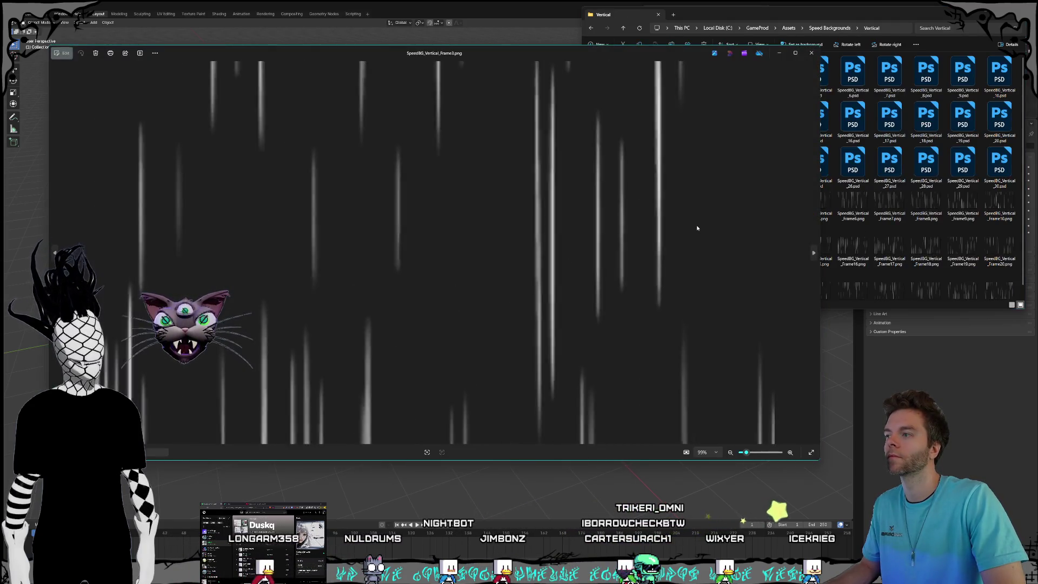
pyautogui.press('Right')
pyautogui.press('Right')
pyautogui.press('Right')
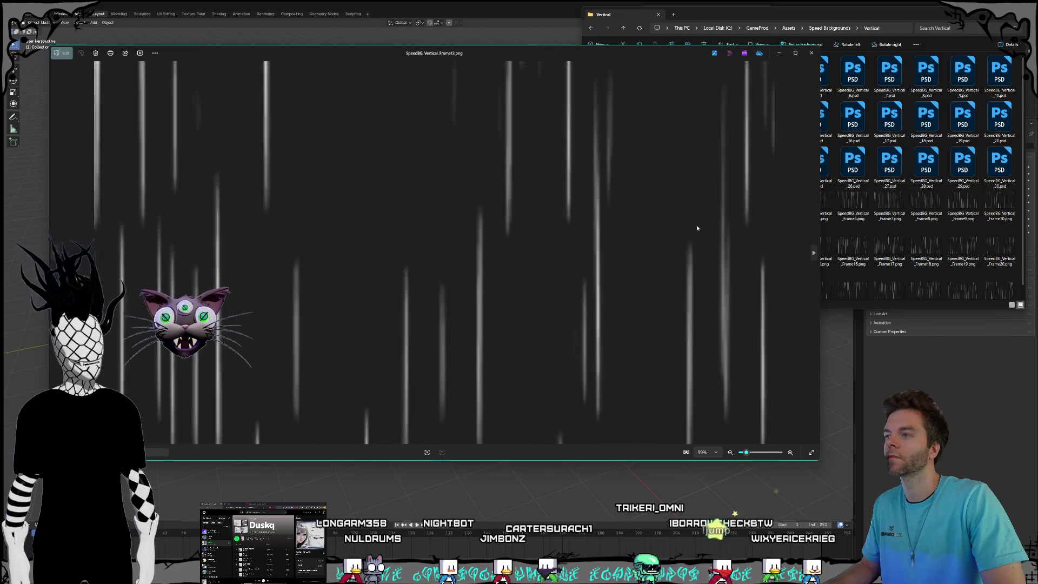
pyautogui.press('Right')
pyautogui.press('Right')
pyautogui.press('Right')
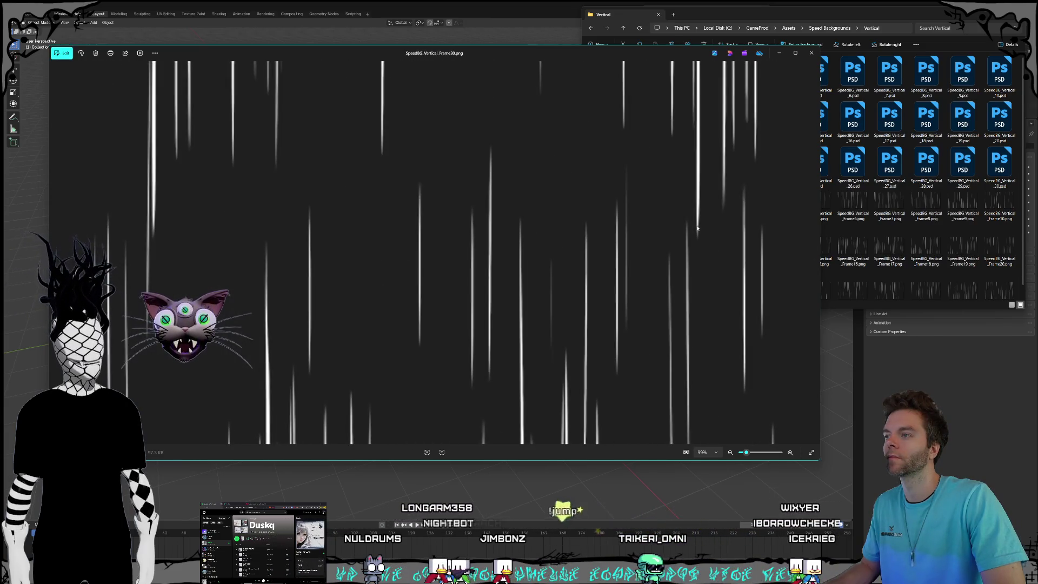
pyautogui.press('Escape')
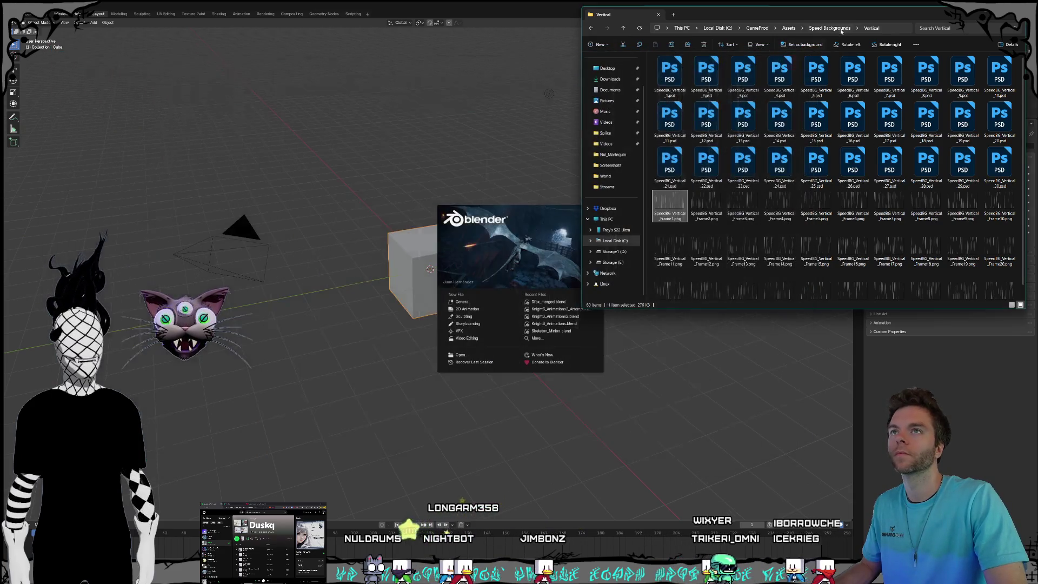
pyautogui.hotkey('alt', 'Up')
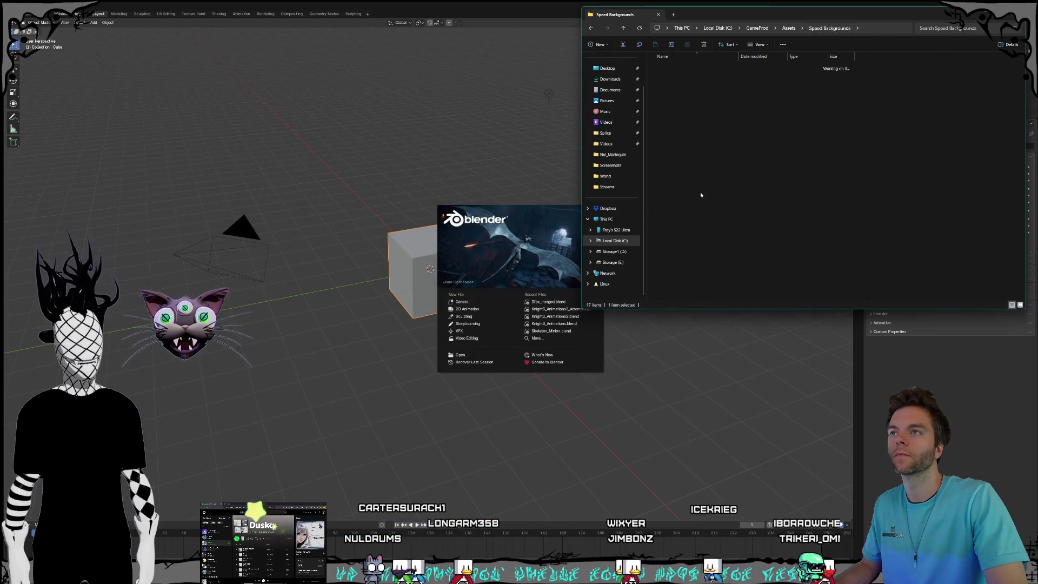
pyautogui.doubleClick(699, 165)
# Step back and forth through the SpeedBG_VerticalSides PNG frames, then close Photos.
pyautogui.doubleClick(670, 205)
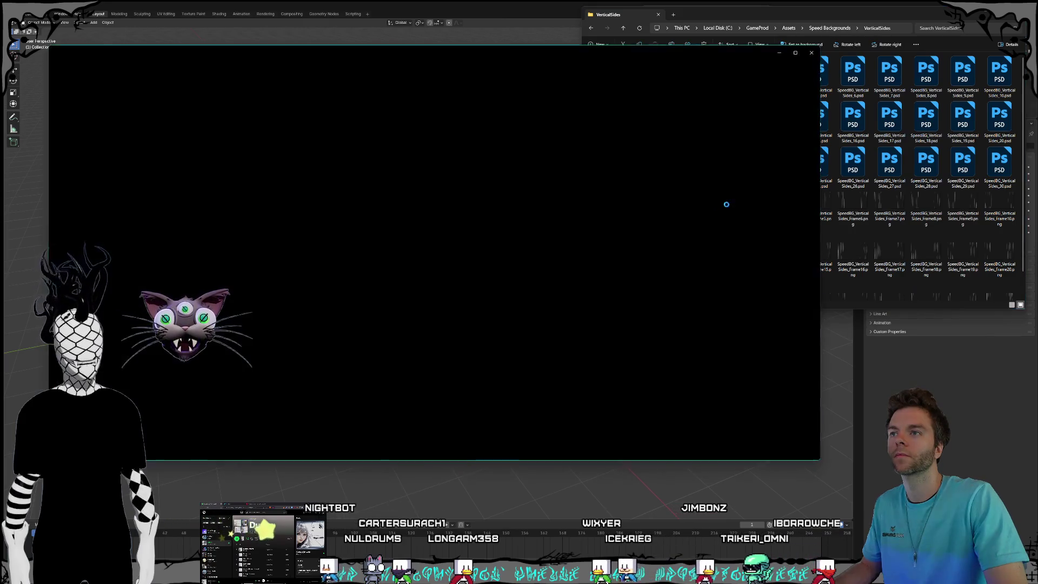
pyautogui.press('Right')
pyautogui.press('Right')
pyautogui.press('Right')
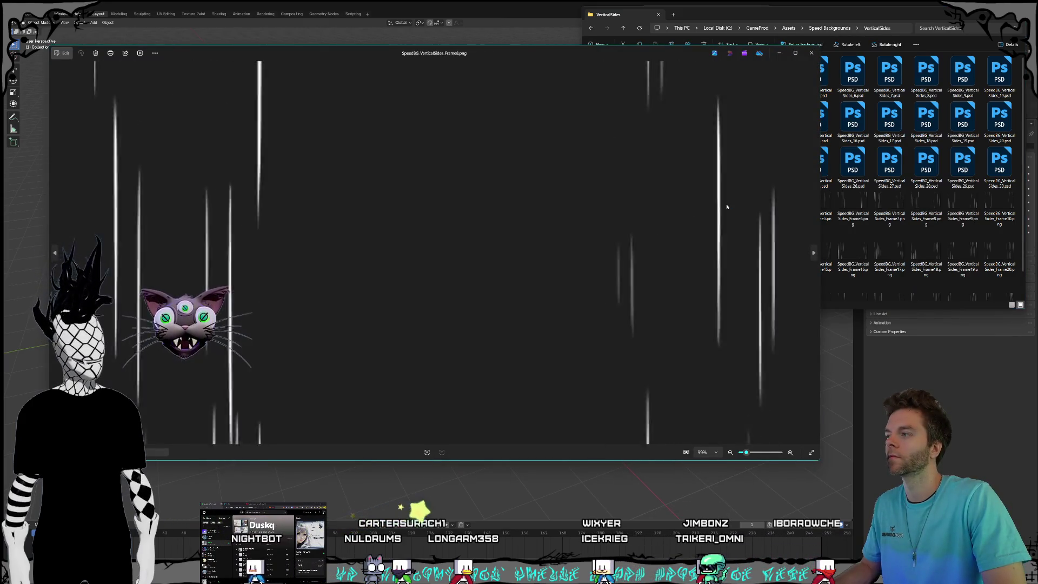
pyautogui.press('Right')
pyautogui.press('Right')
pyautogui.press('Right')
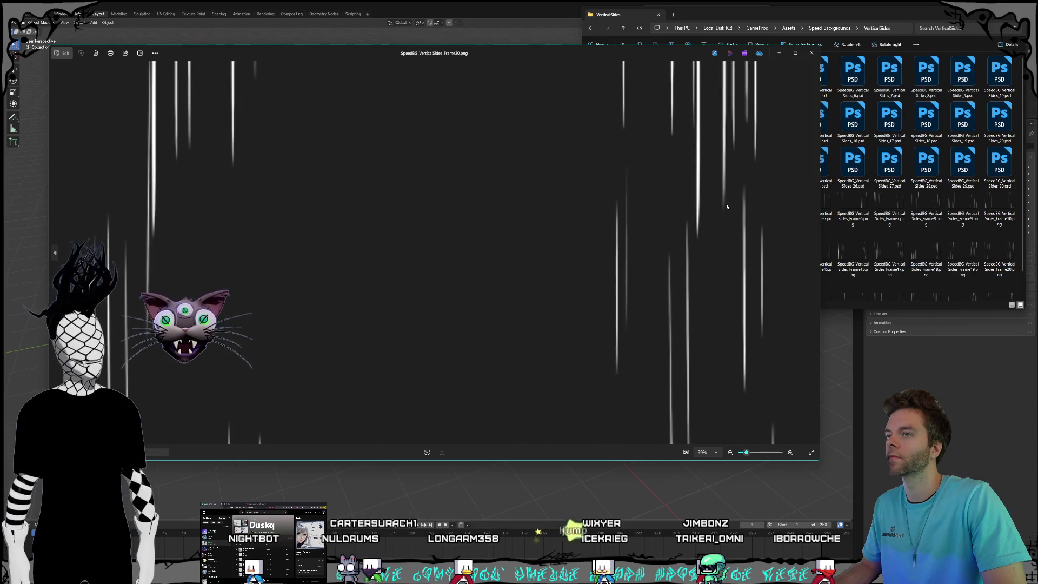
pyautogui.press('Left')
pyautogui.press('Left')
pyautogui.press('Left')
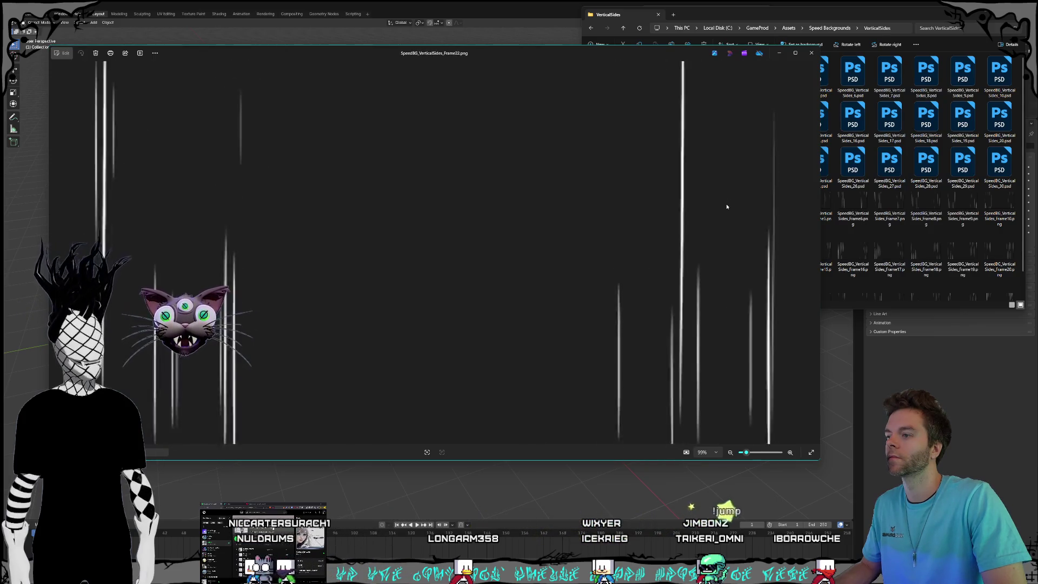
pyautogui.press('Right')
pyautogui.press('Right')
pyautogui.press('Right')
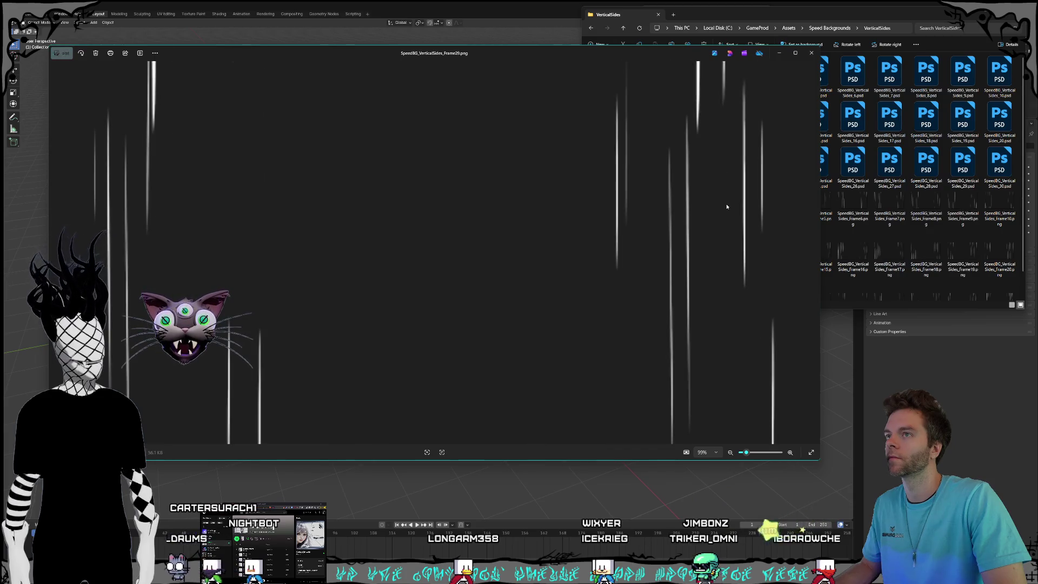
pyautogui.press('Left')
pyautogui.press('Left')
pyautogui.press('Left')
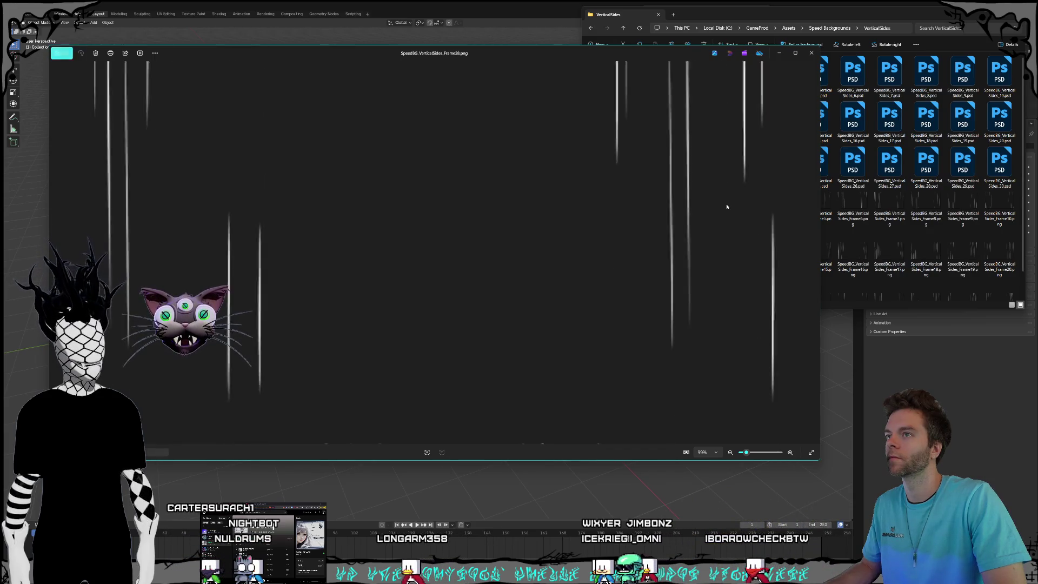
pyautogui.press('Right')
pyautogui.press('Right')
pyautogui.press('Right')
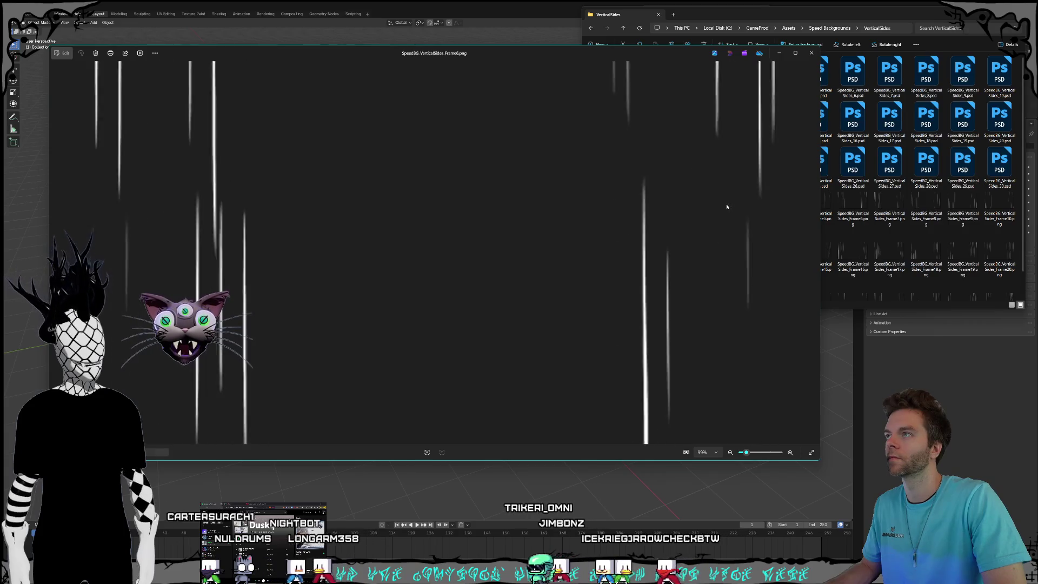
pyautogui.press('Right')
pyautogui.press('Right')
pyautogui.press('Right')
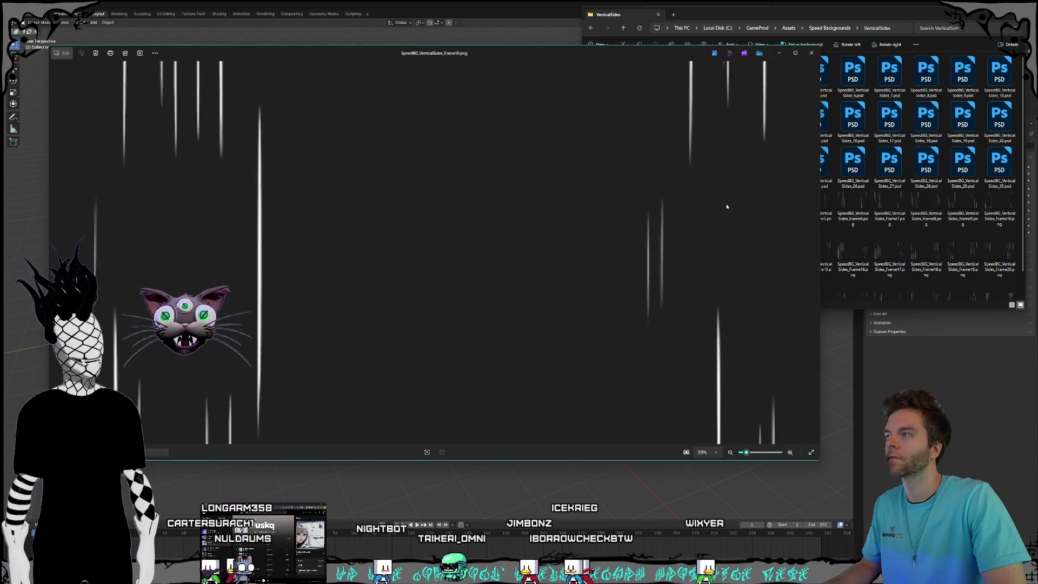
pyautogui.press('Right')
pyautogui.press('Right')
pyautogui.press('Right')
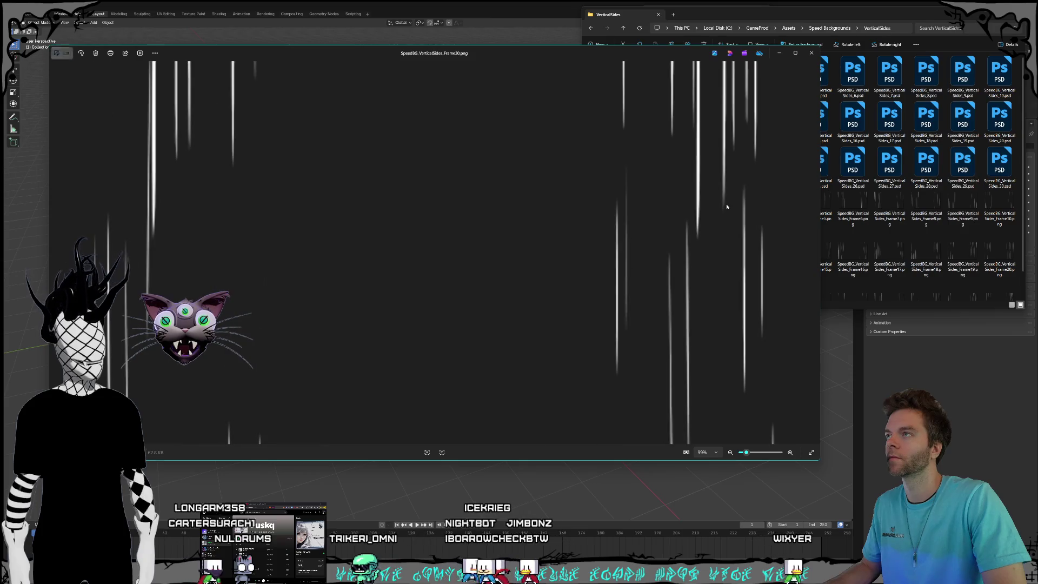
pyautogui.click(811, 53)
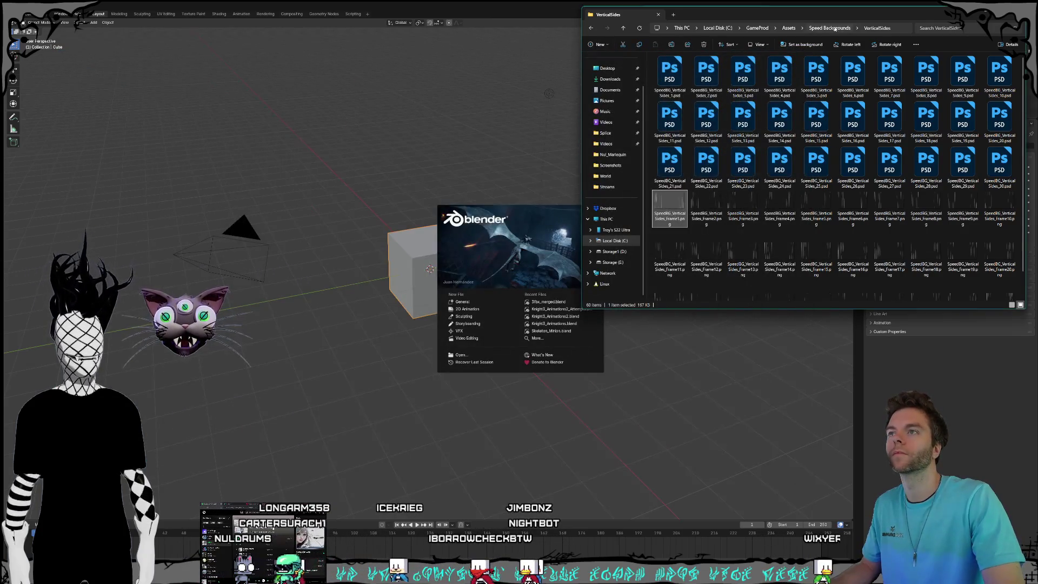
# Navigate to D:\Game Productions\Models\RetroSpud\darkknights in File Explorer.
pyautogui.click(836, 28)
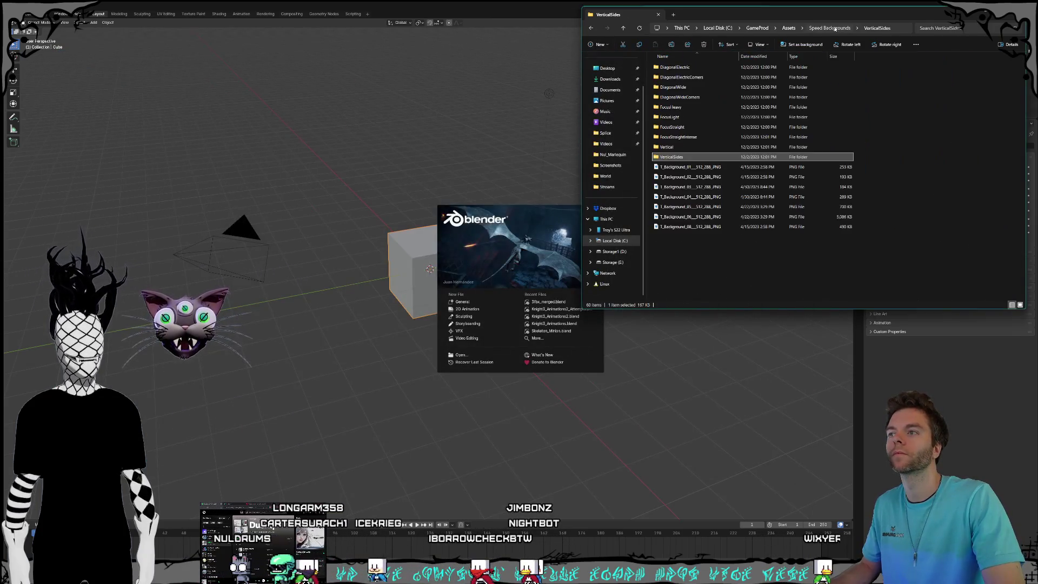
pyautogui.click(789, 29)
pyautogui.click(758, 28)
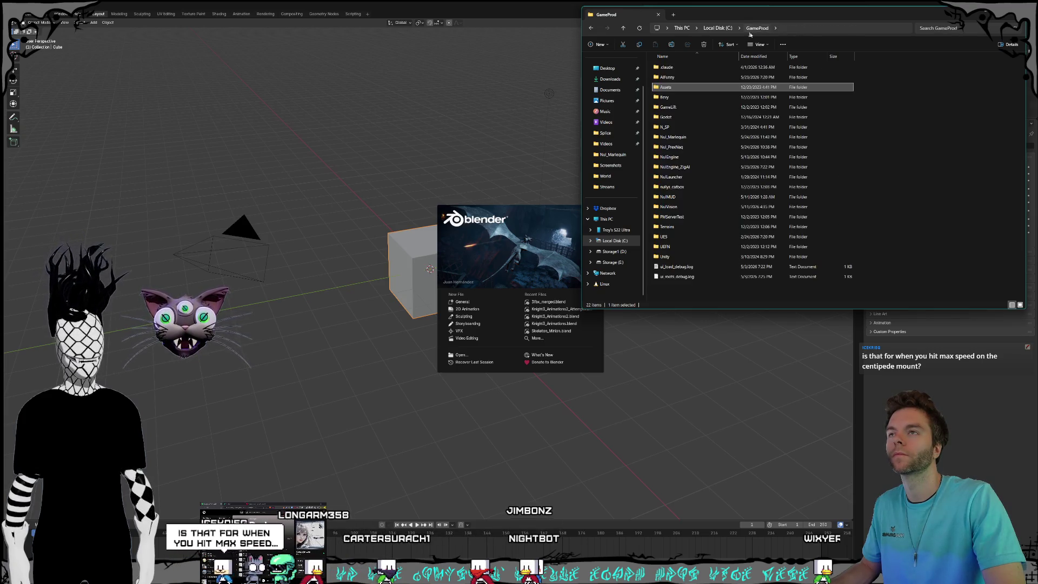
pyautogui.doubleClick(679, 86)
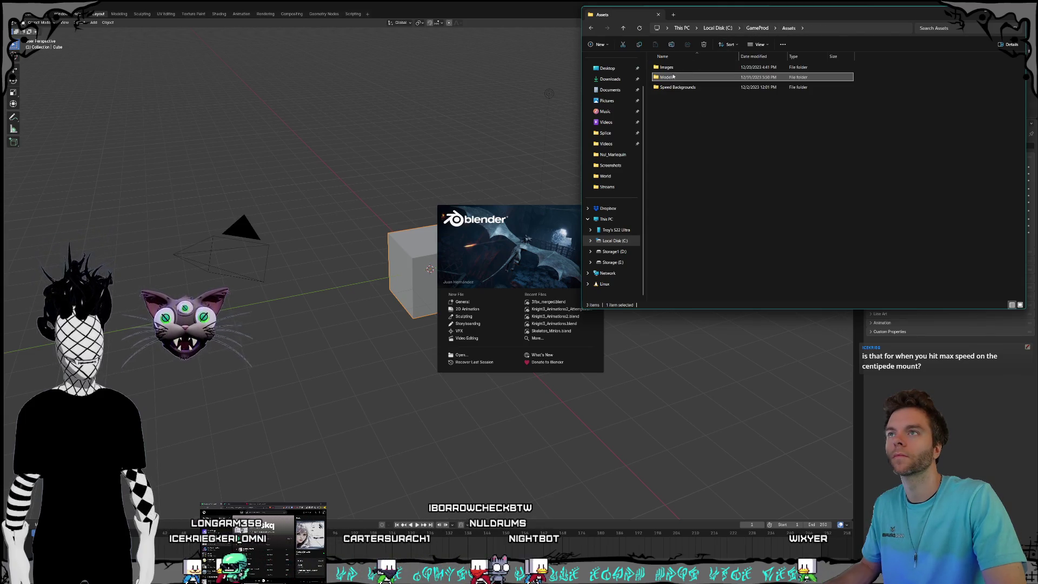
pyautogui.doubleClick(666, 67)
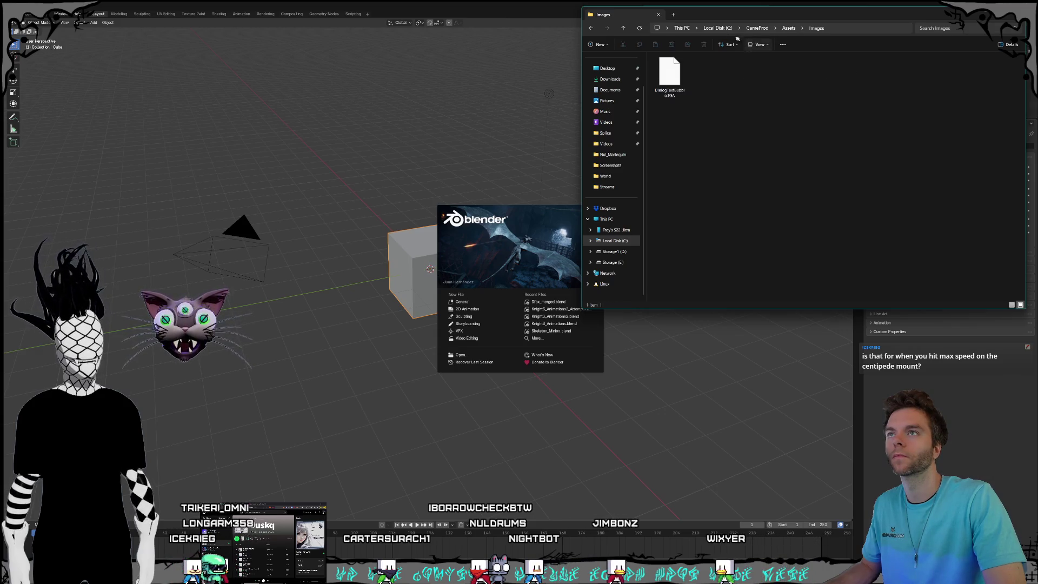
pyautogui.click(718, 28)
pyautogui.click(614, 251)
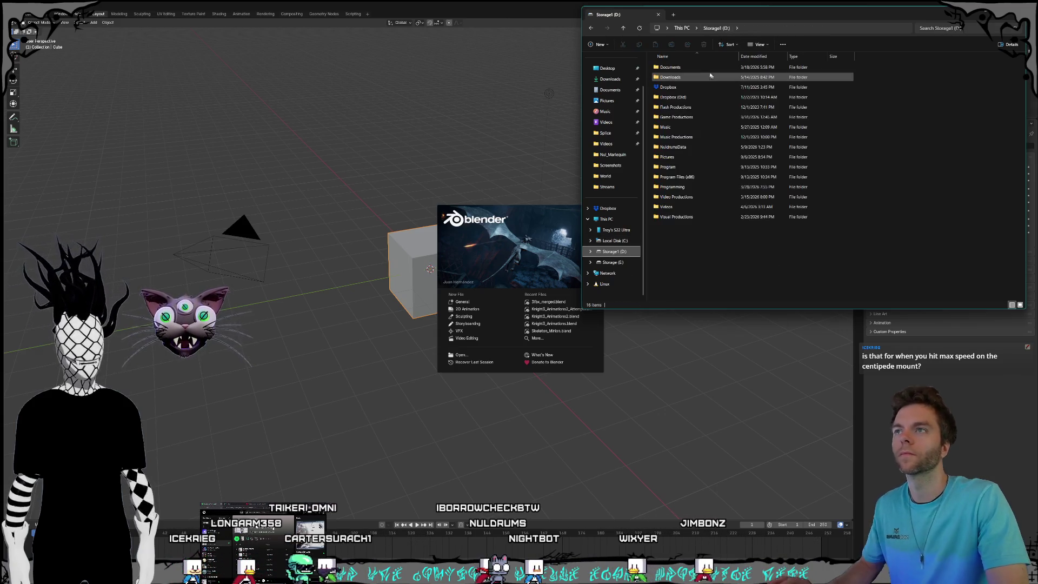
pyautogui.doubleClick(676, 116)
pyautogui.doubleClick(675, 98)
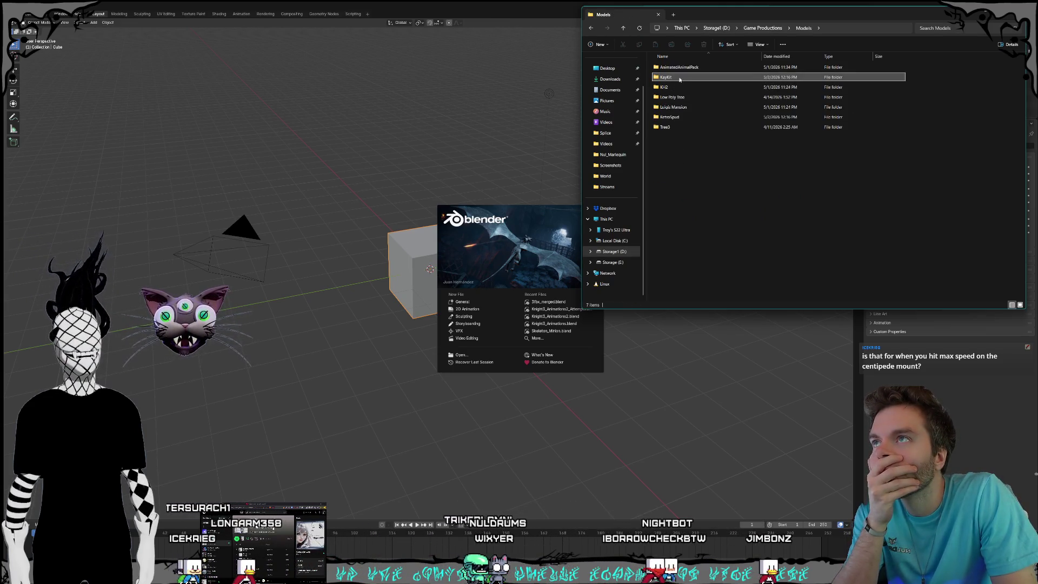
pyautogui.doubleClick(670, 116)
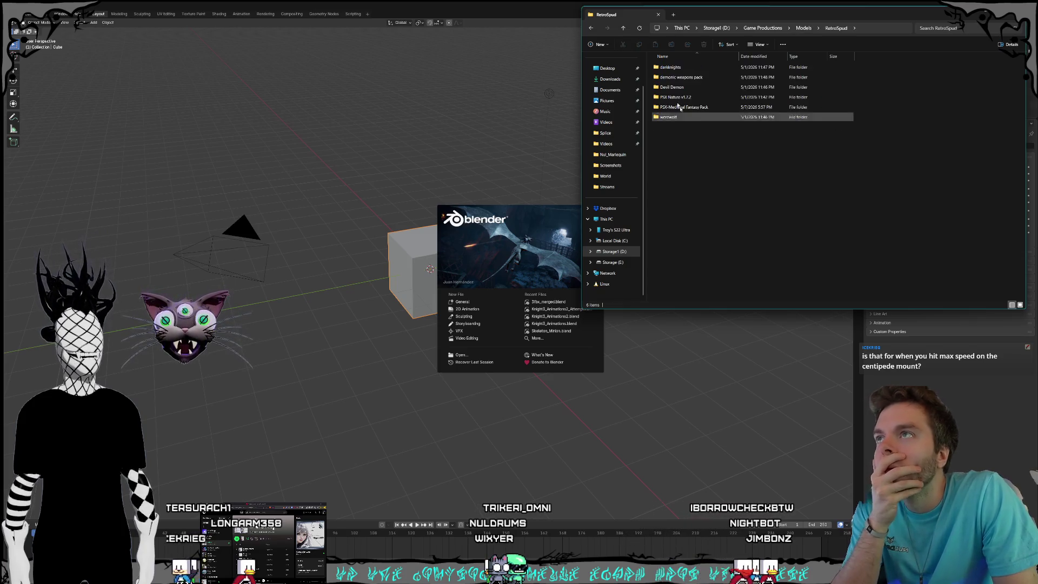
pyautogui.doubleClick(670, 67)
# Preview folder 2's bakedtexture.png, then return to darkknights and select folder 1.
pyautogui.doubleClick(665, 77)
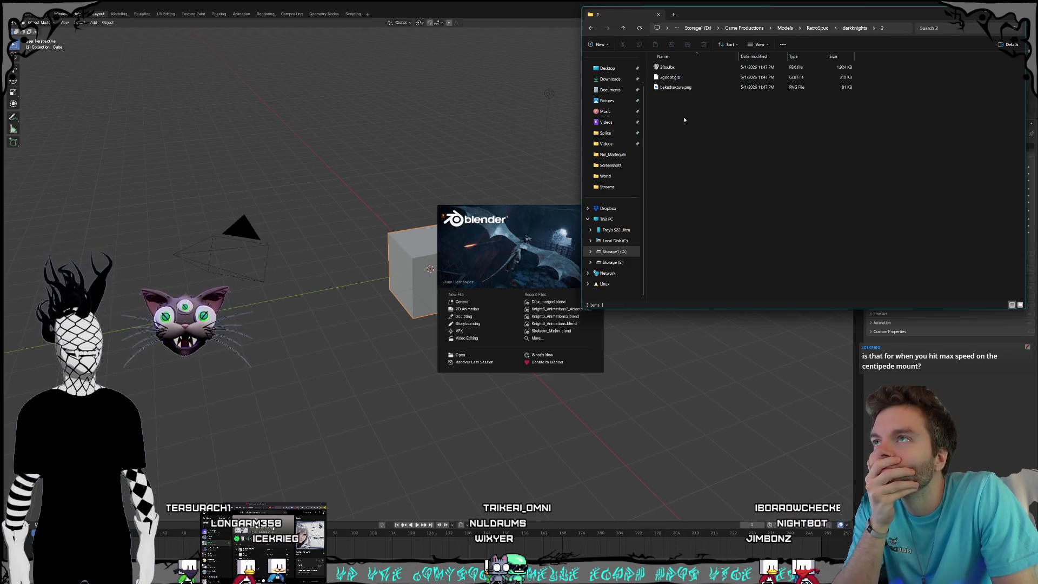
pyautogui.doubleClick(681, 88)
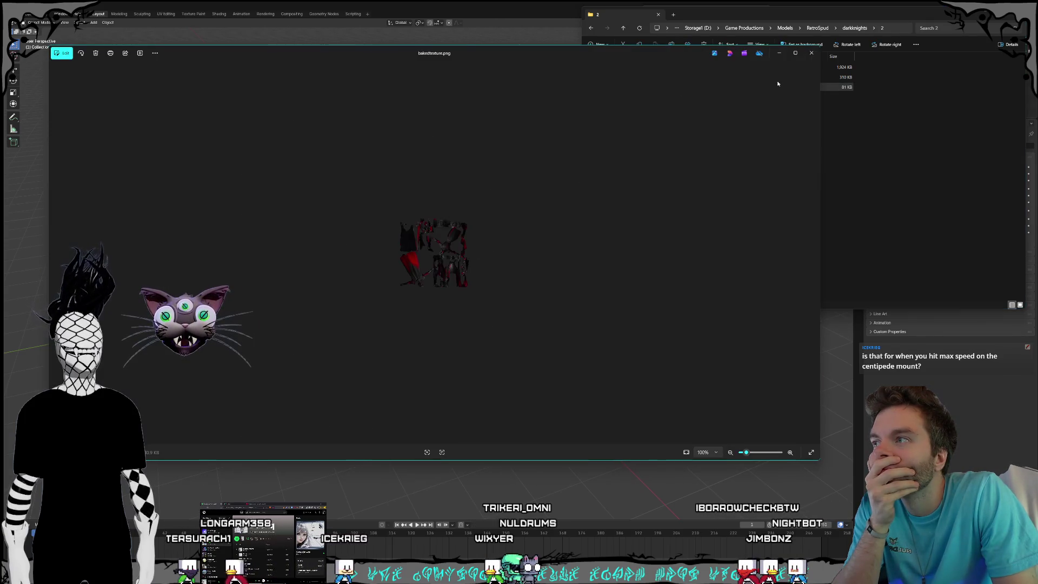
pyautogui.click(812, 53)
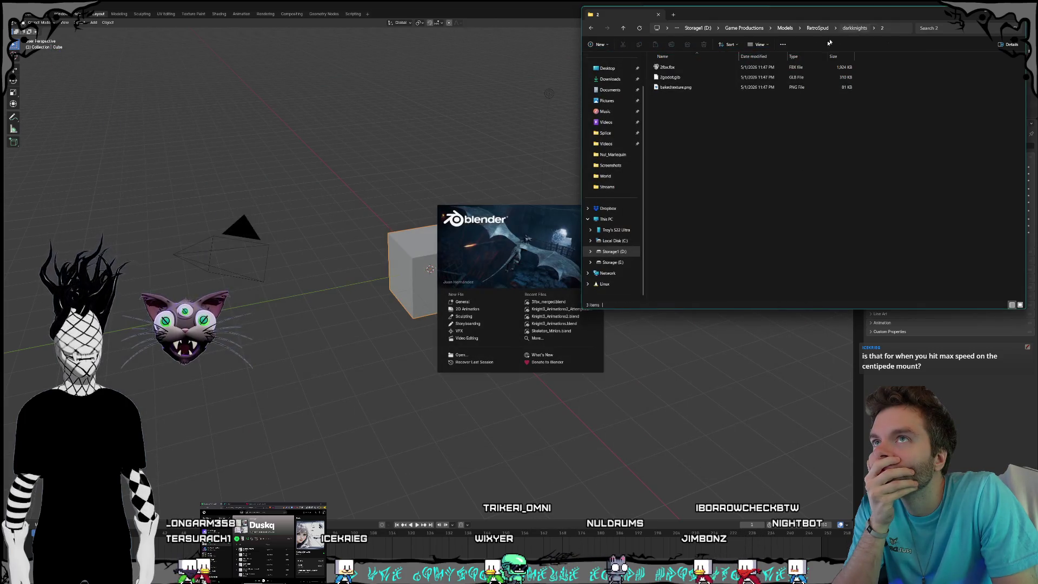
pyautogui.click(853, 28)
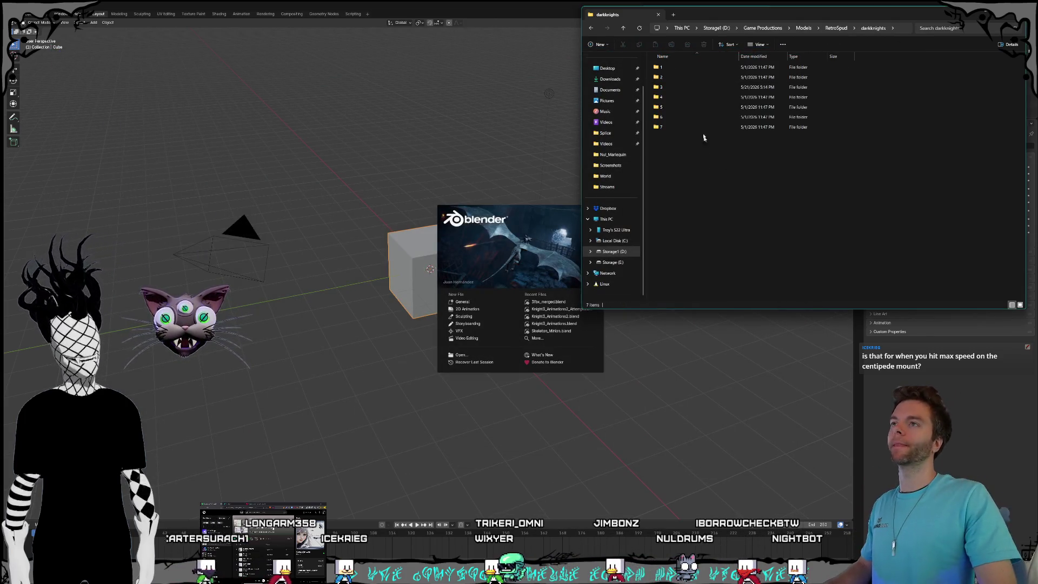
pyautogui.click(670, 67)
# Select darkknights folders 1, 2, 4, 5, 6 and 7 and copy them.
pyautogui.keyDown('ctrl'); pyautogui.click(670, 77); pyautogui.keyUp('ctrl')
pyautogui.keyDown('ctrl'); pyautogui.click(674, 97); pyautogui.keyUp('ctrl')
pyautogui.keyDown('ctrl'); pyautogui.click(675, 117); pyautogui.keyUp('ctrl')
pyautogui.keyDown('ctrl'); pyautogui.click(675, 127); pyautogui.keyUp('ctrl')
pyautogui.keyDown('ctrl'); pyautogui.click(676, 107); pyautogui.keyUp('ctrl')
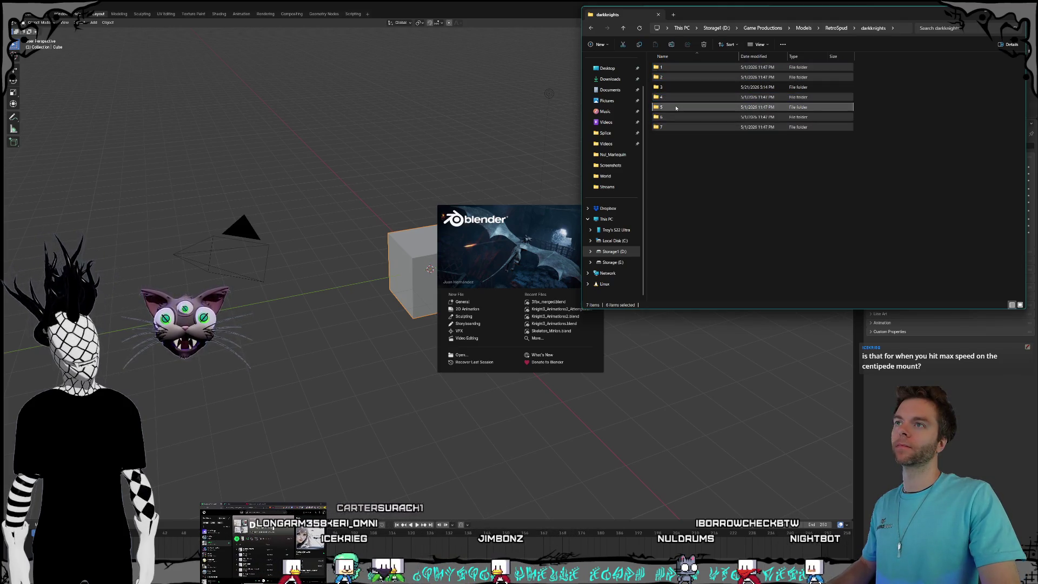
pyautogui.rightClick(676, 108)
pyautogui.click(670, 232)
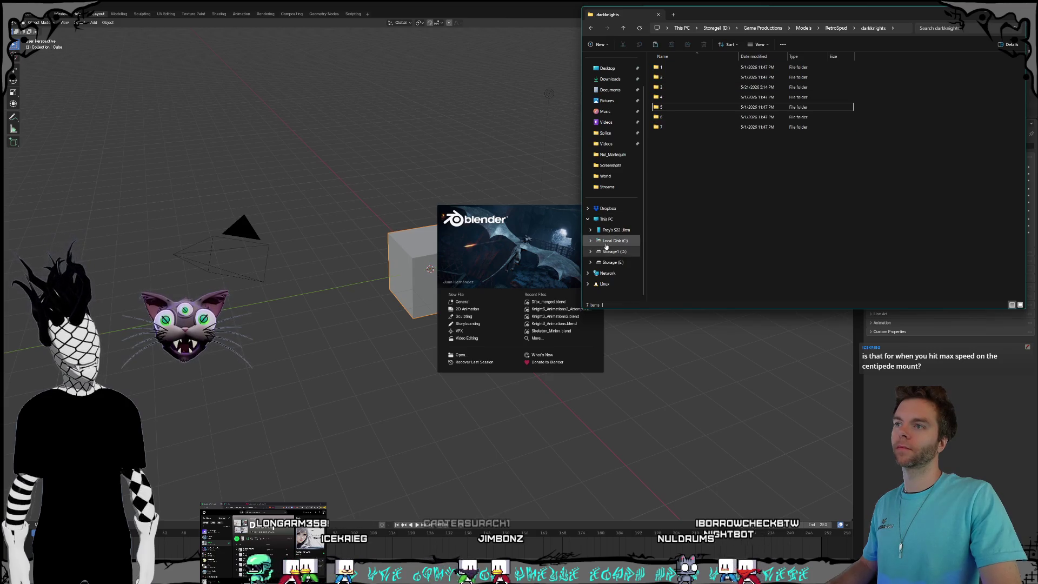
# Paste the copied folders into C: Nul_Marlequin\content\Meshes\Darkknights.
pyautogui.click(606, 243)
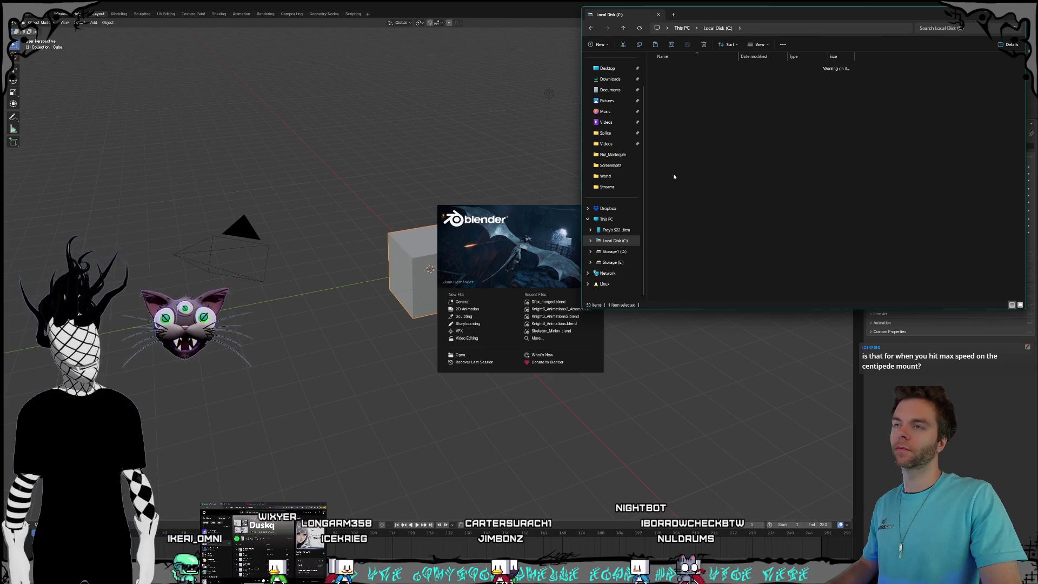
pyautogui.doubleClick(670, 136)
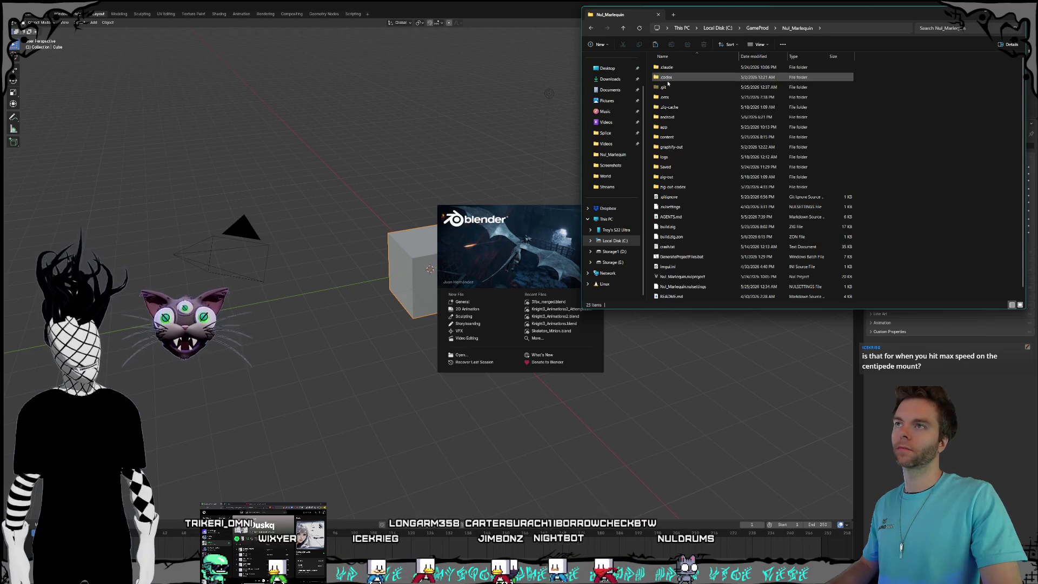
pyautogui.doubleClick(676, 141)
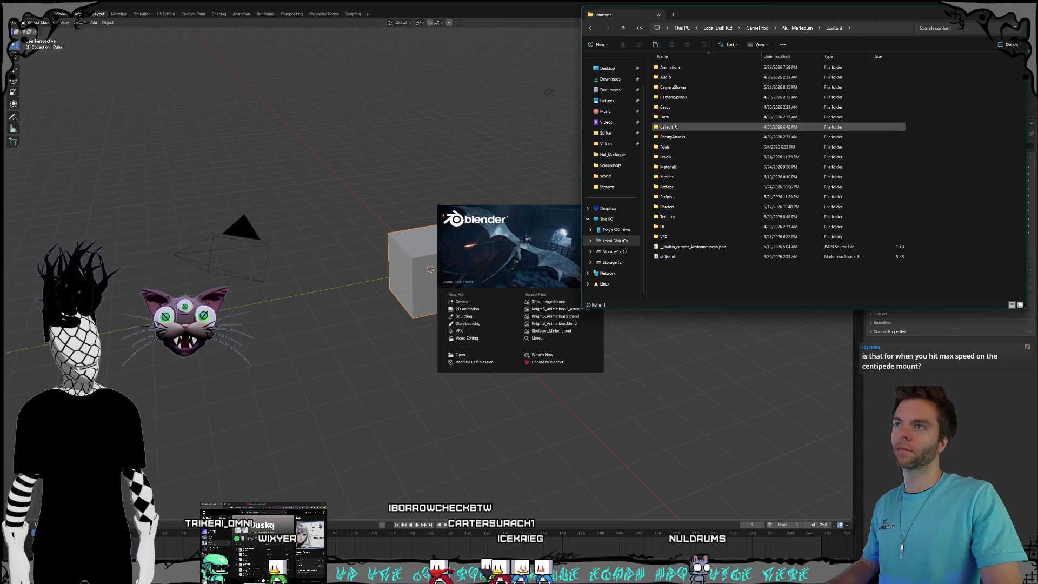
pyautogui.doubleClick(673, 178)
pyautogui.doubleClick(668, 77)
pyautogui.rightClick(679, 134)
pyautogui.click(672, 284)
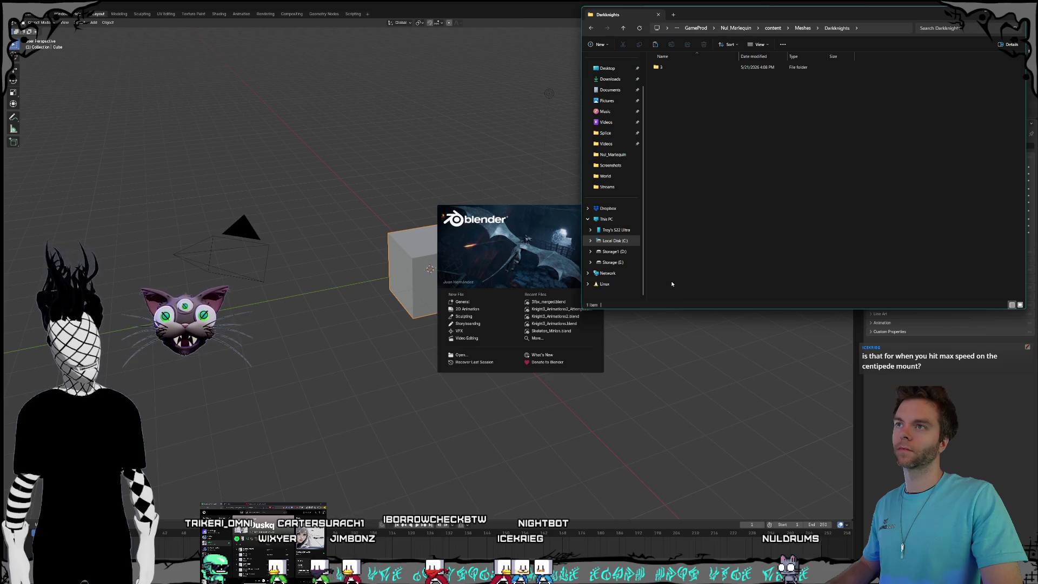
pyautogui.click(769, 257)
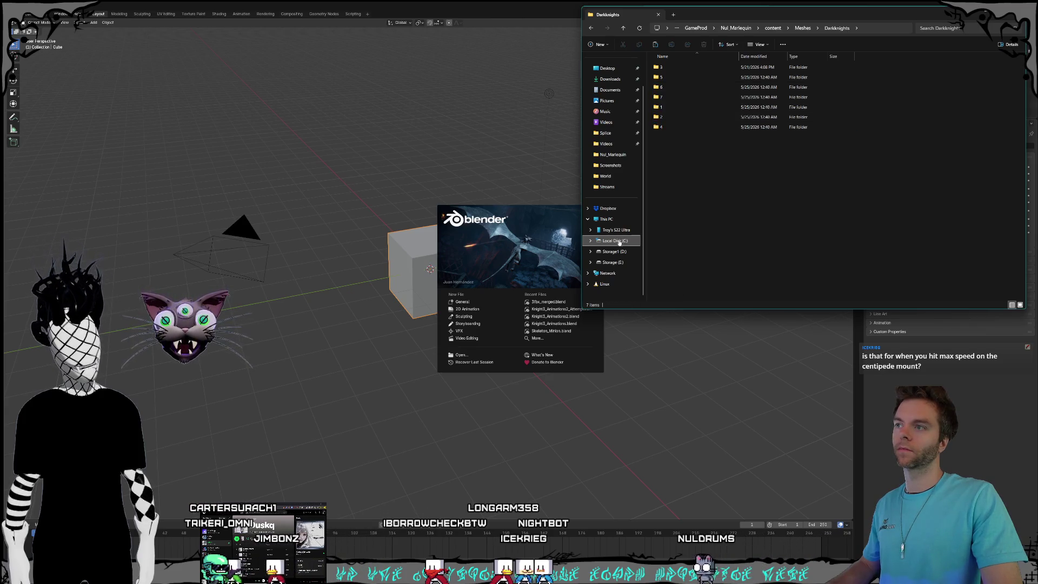
pyautogui.click(442, 10)
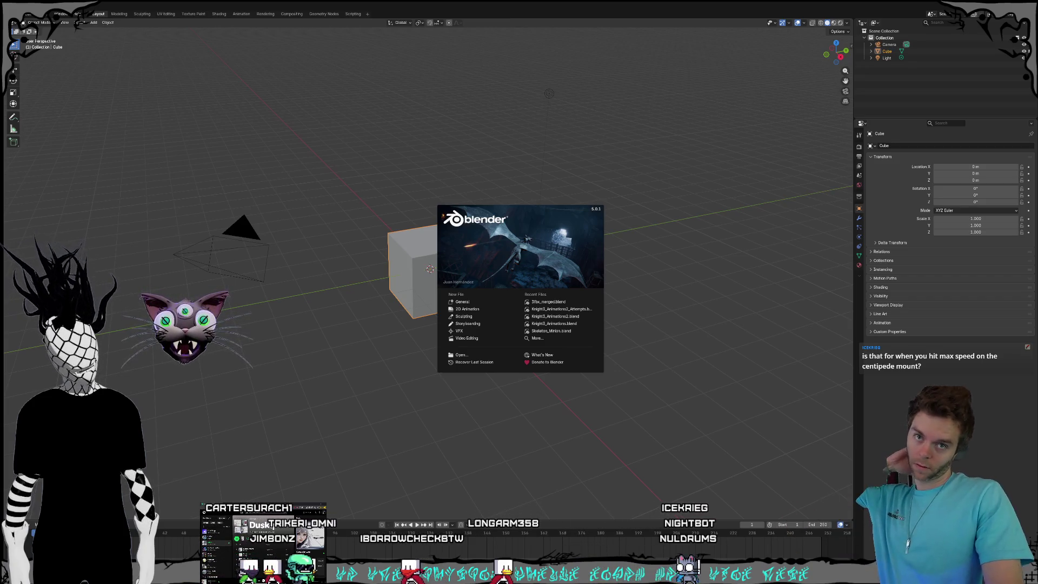
pyautogui.hotkey('alt', 'Tab')
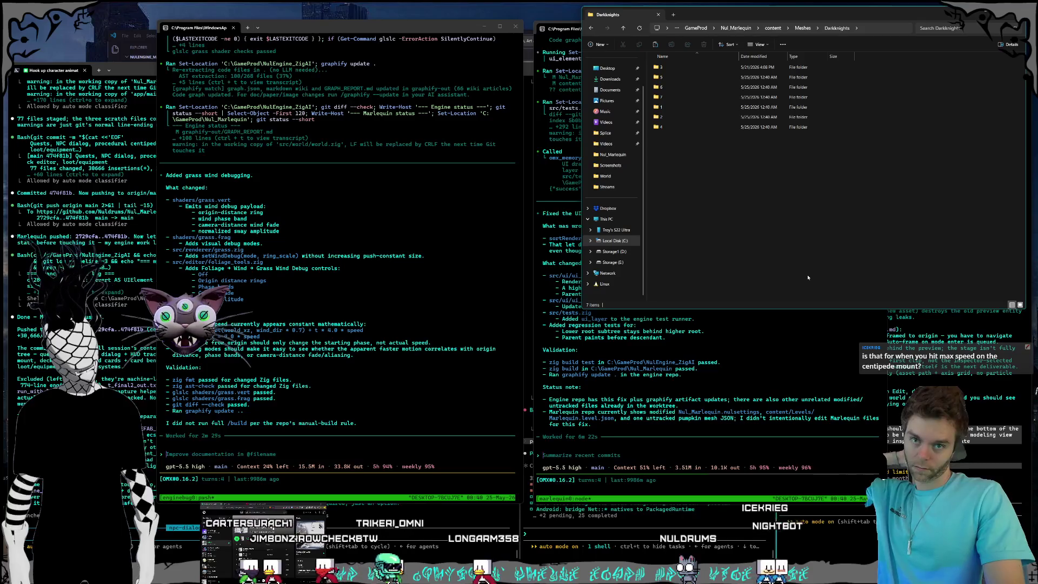
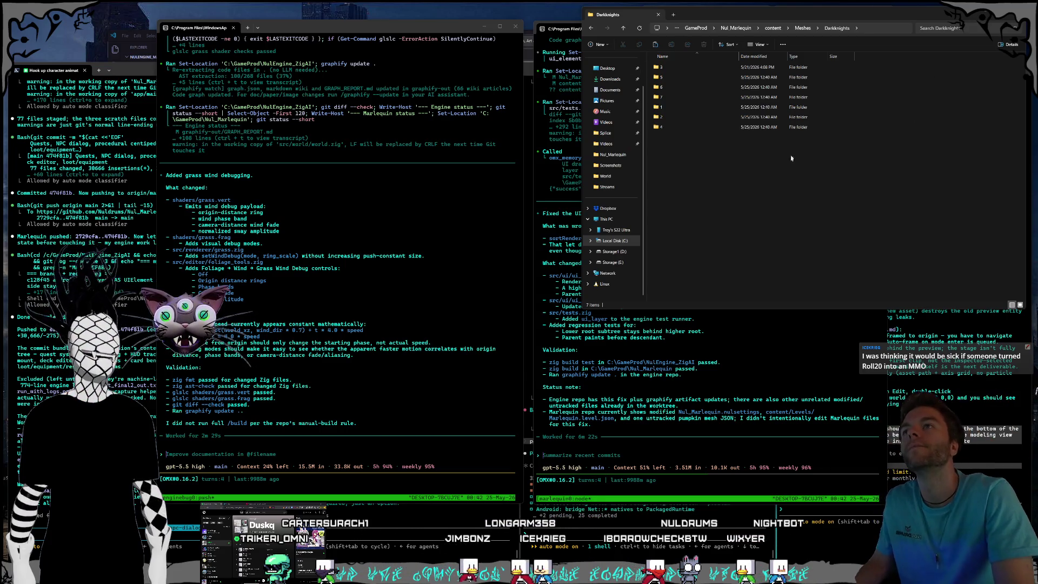
# Check Darknights folder 5 and its 5fbx.fbx model, then open folder 3.
pyautogui.doubleClick(679, 77)
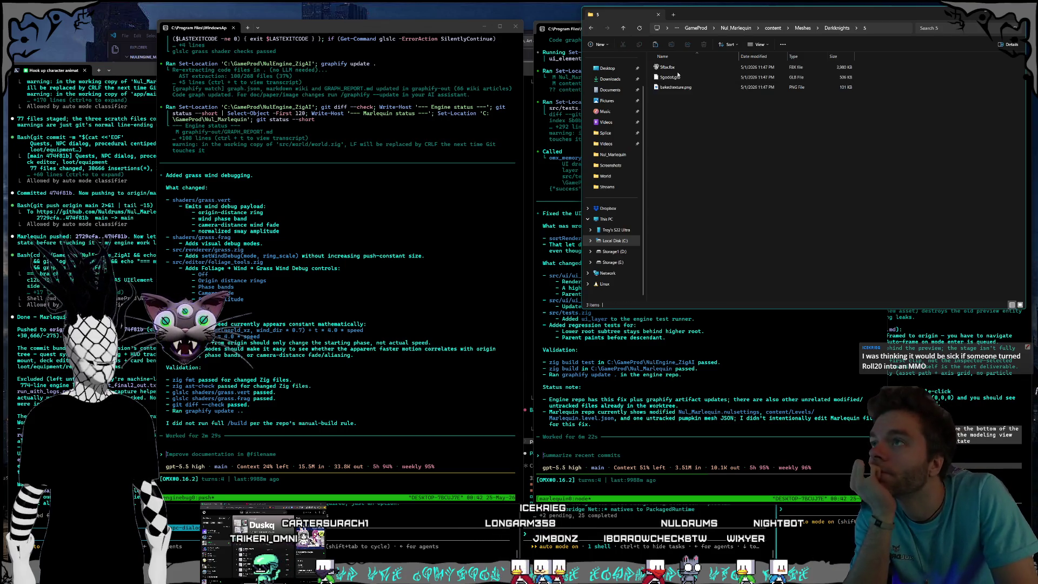
pyautogui.click(682, 69)
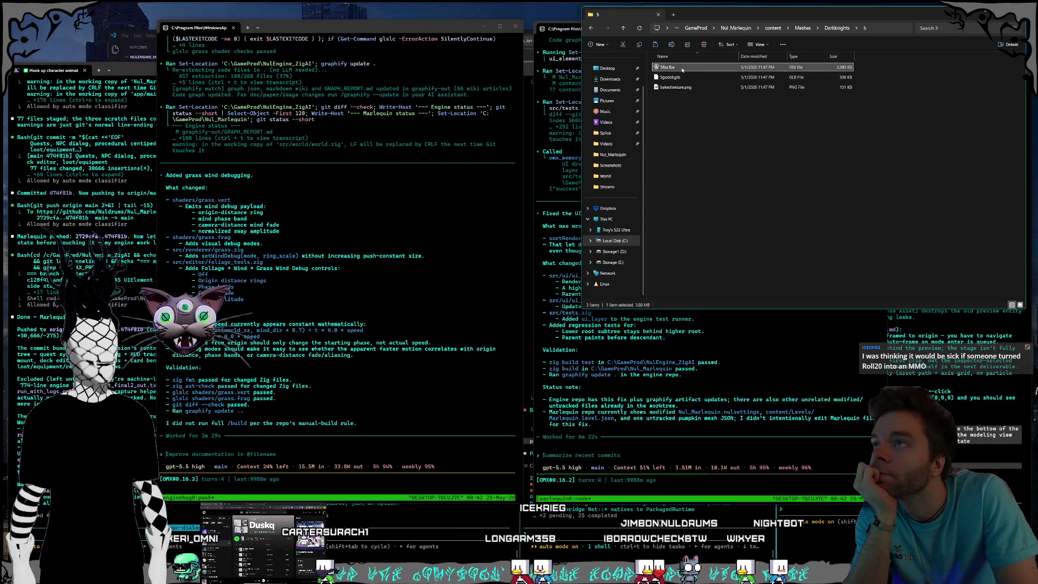
pyautogui.click(837, 28)
pyautogui.doubleClick(676, 87)
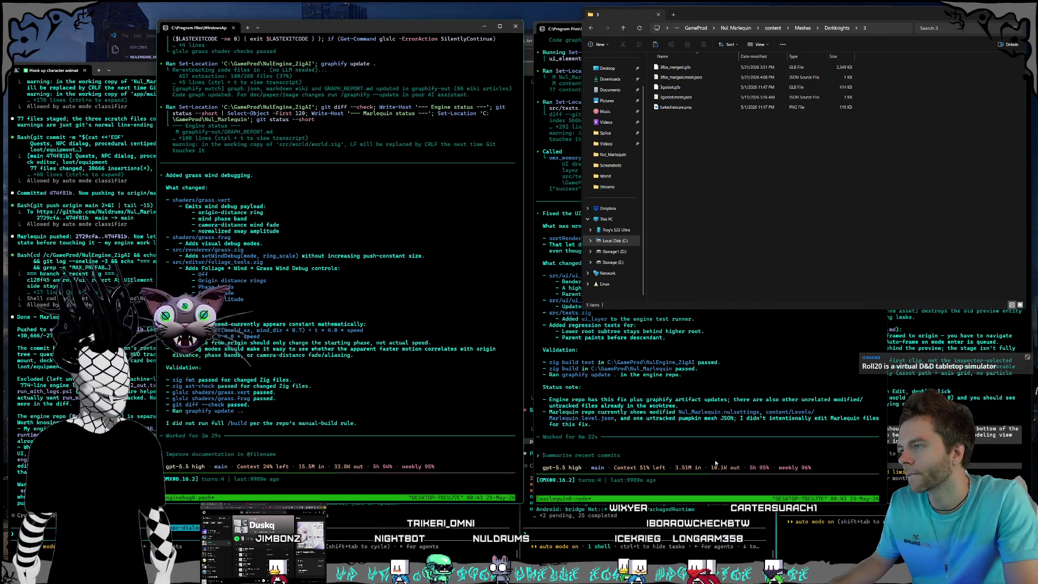
# Tell the engine repo's agent: 'build whatever we need to build'.
pyautogui.click(698, 464)
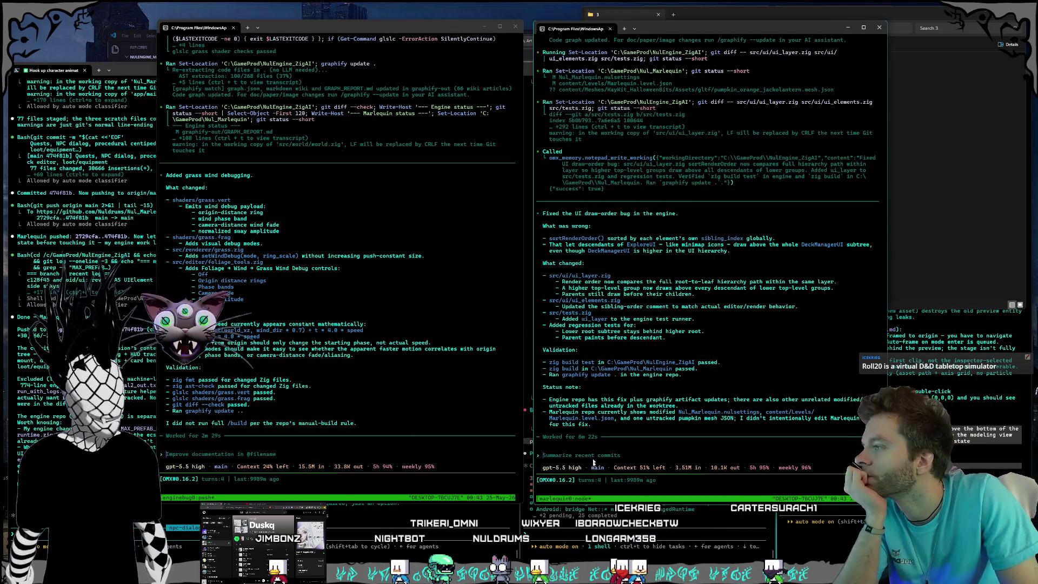
pyautogui.click(383, 443)
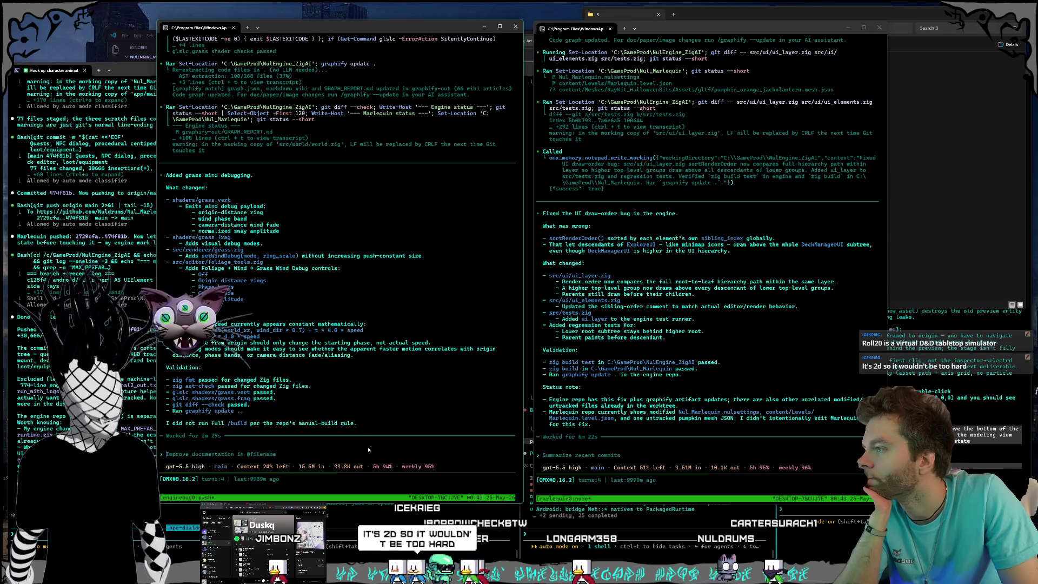
pyautogui.write('build whatever we need to build')
pyautogui.press('Return')
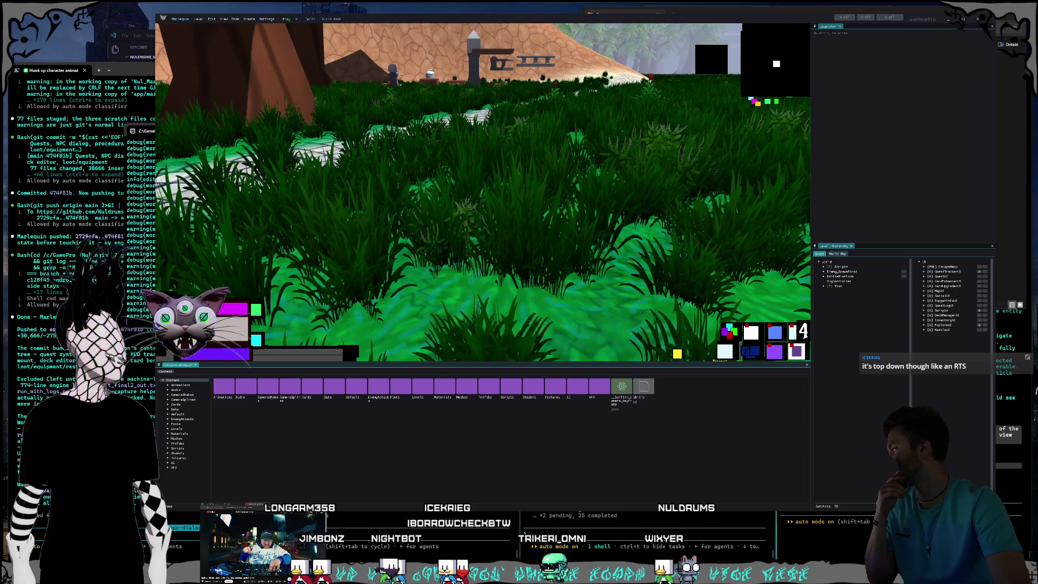
# Enlarge the Nexon careers browser window and open the Gameplay Engineer posting.
pyautogui.hotkey('alt', 'Tab')
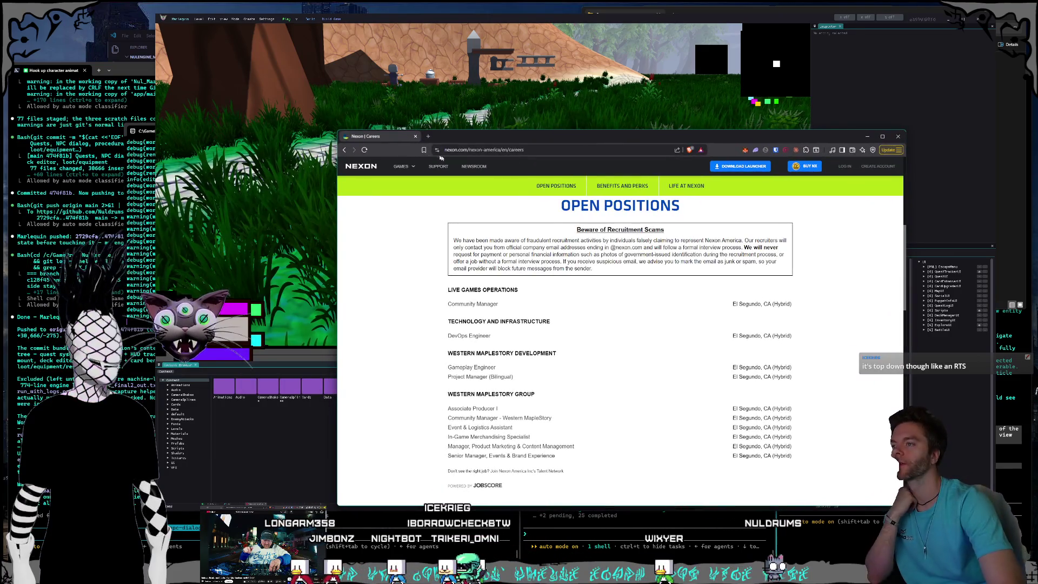
pyautogui.moveTo(338, 130)
pyautogui.mouseDown()
pyautogui.moveTo(261, 84)
pyautogui.moveTo(318, 79)
pyautogui.moveTo(333, 58)
pyautogui.mouseUp()
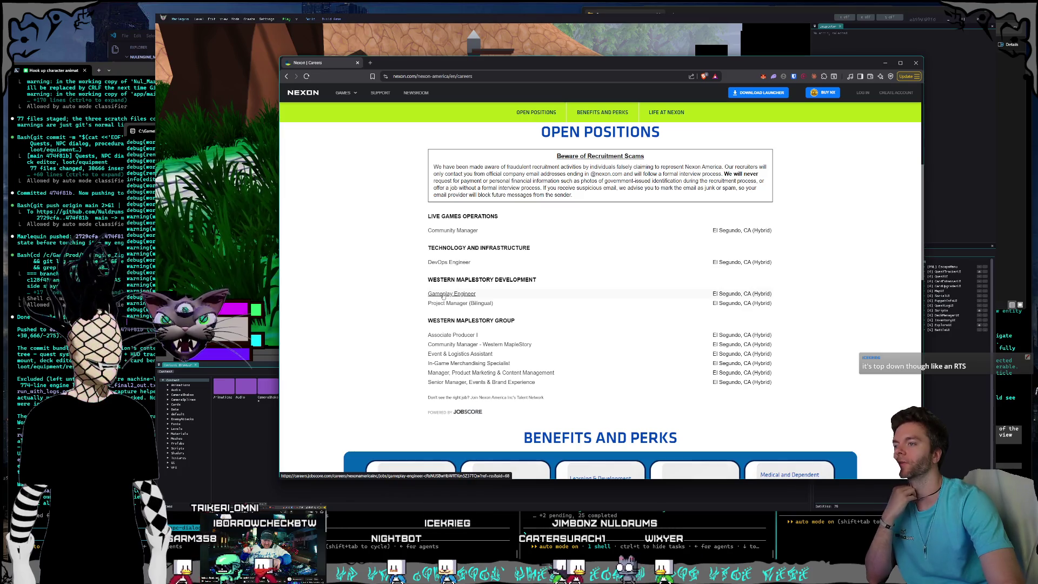
pyautogui.click(443, 294)
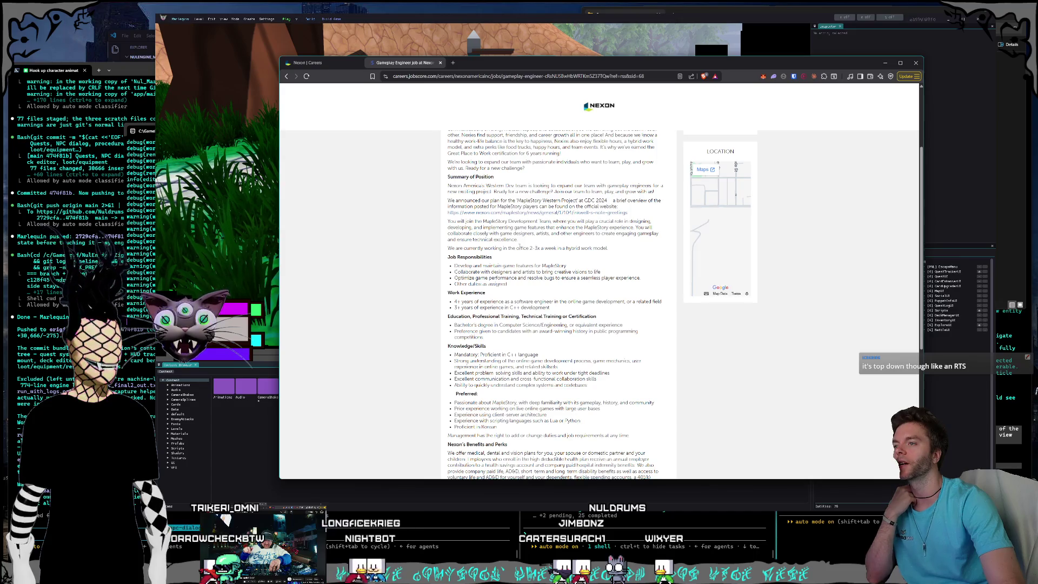
# Highlight the Bachelor's degree requirement in the Gameplay Engineer posting.
pyautogui.scroll(-2, 520, 246)
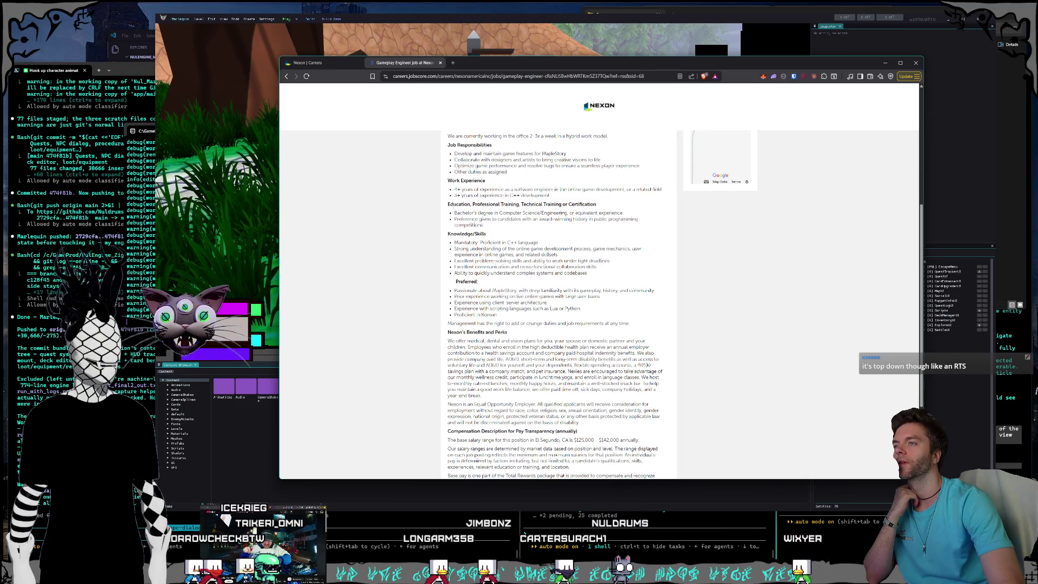
pyautogui.moveTo(455, 213)
pyautogui.mouseDown()
pyautogui.moveTo(494, 213)
pyautogui.moveTo(501, 230)
pyautogui.mouseUp()
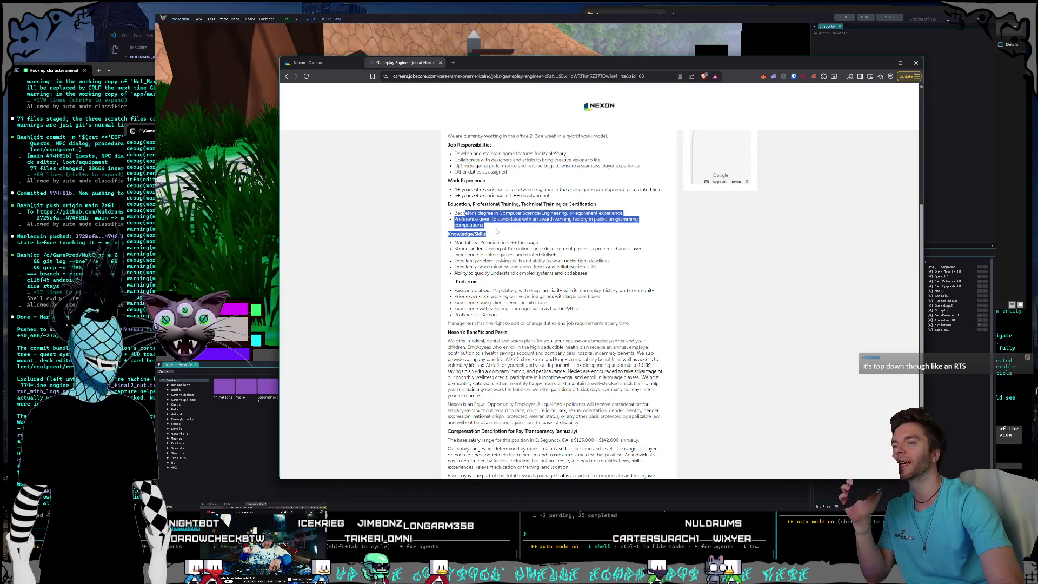
pyautogui.click(493, 227)
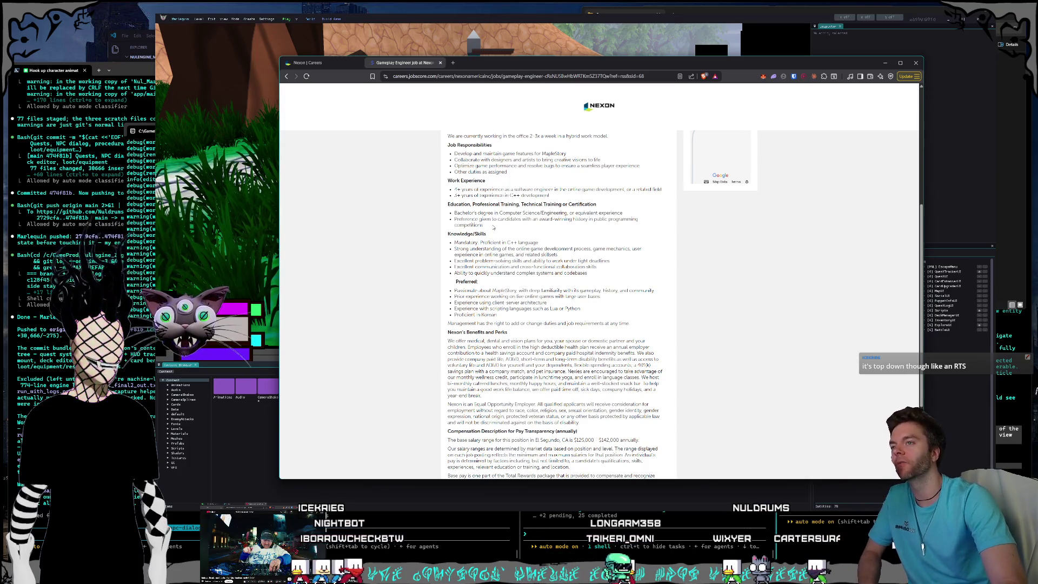
# Highlight the $125,000–$142,000 salary range line along with El Segundo.
pyautogui.scroll(5, 490, 231)
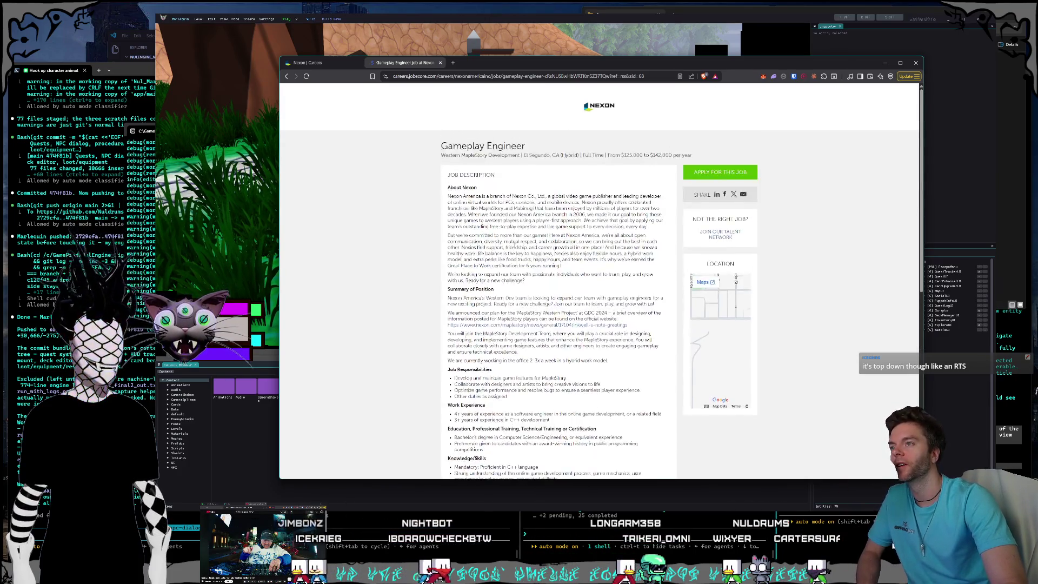
pyautogui.scroll(-10, 491, 231)
pyautogui.scroll(-1, 588, 302)
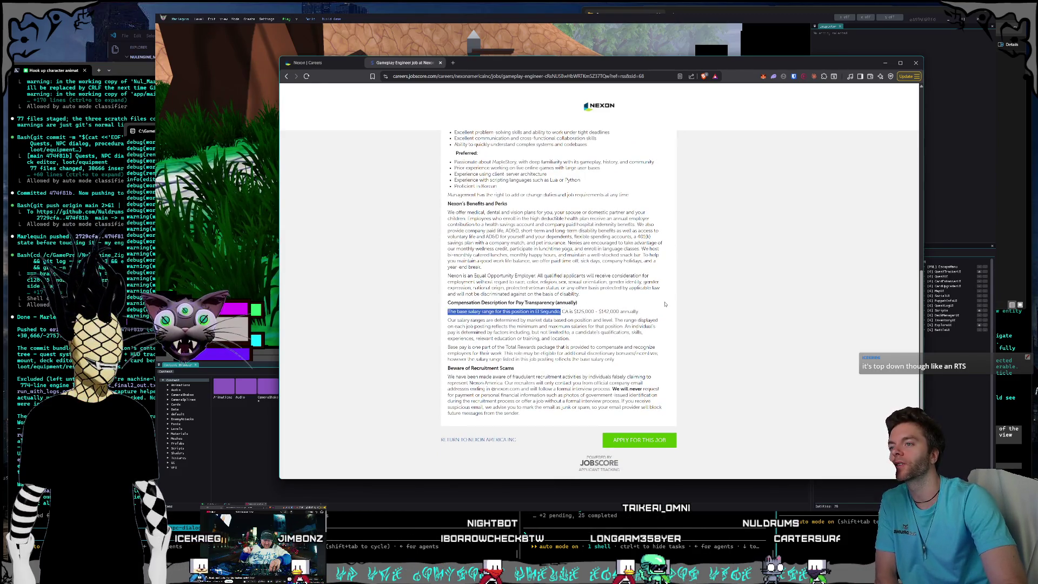
pyautogui.moveTo(568, 303); pyautogui.dragTo(640, 312)
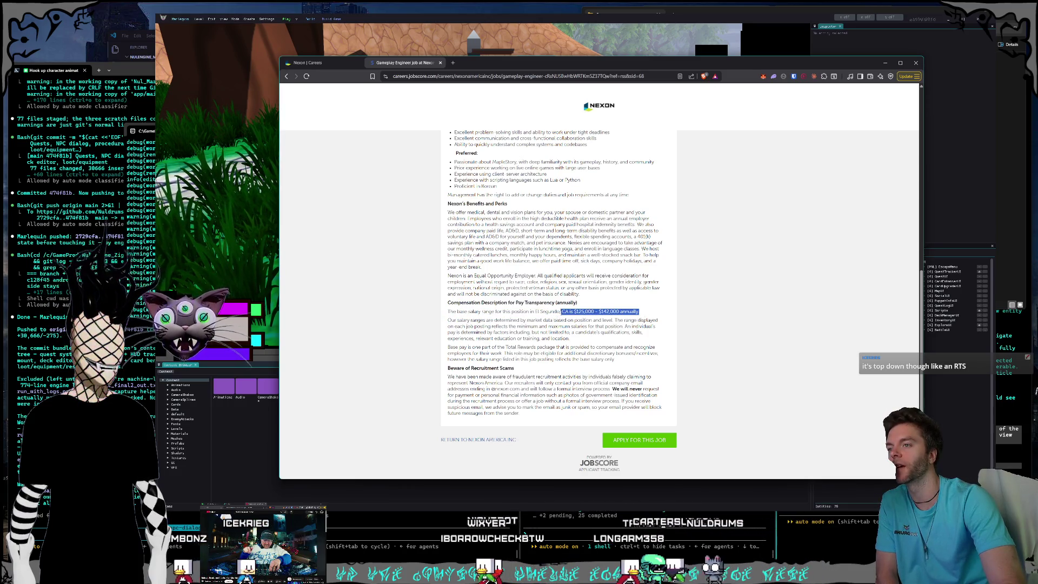
pyautogui.moveTo(561, 311); pyautogui.dragTo(534, 311)
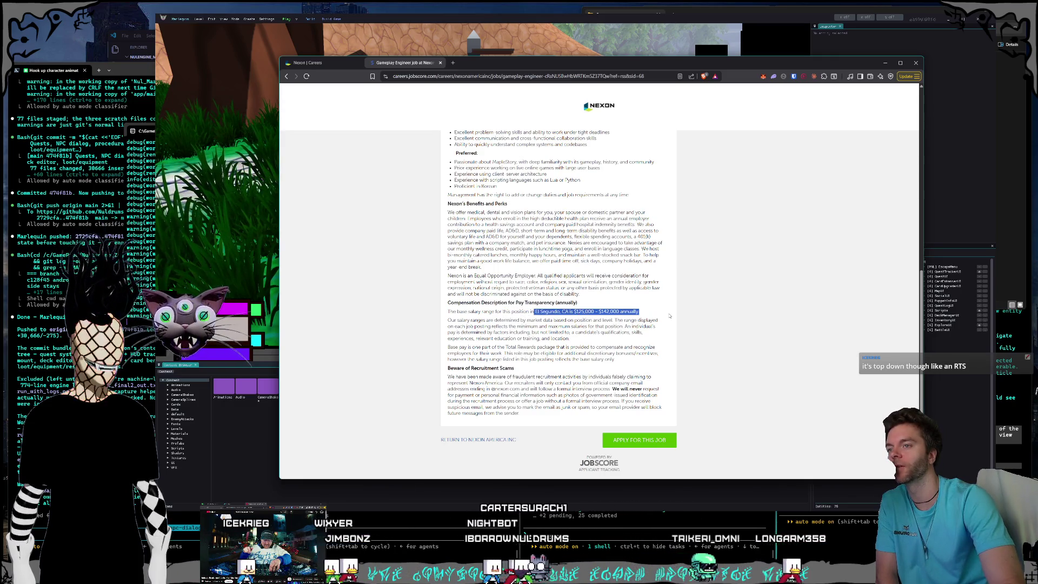
pyautogui.moveTo(670, 315); pyautogui.dragTo(539, 312)
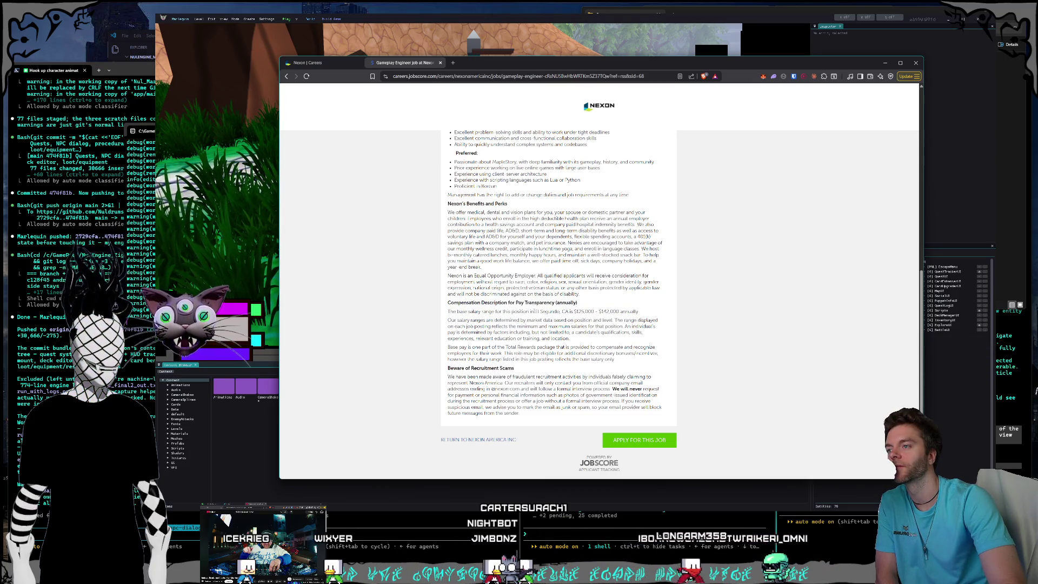
pyautogui.click(598, 318)
# Highlight the programming competition preference, then scroll back up the posting.
pyautogui.scroll(3, 557, 286)
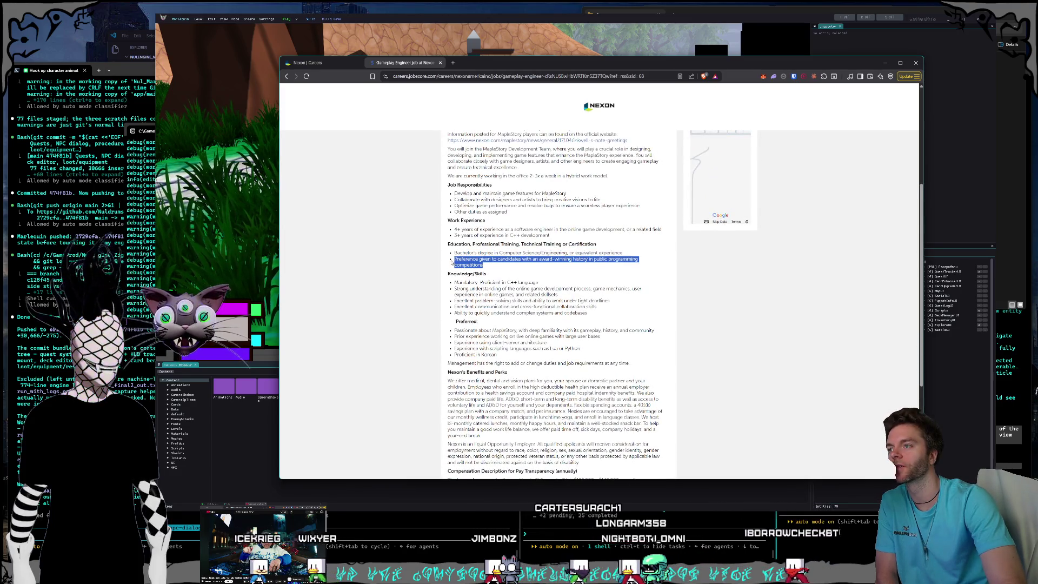
pyautogui.moveTo(453, 258)
pyautogui.mouseDown()
pyautogui.moveTo(552, 284)
pyautogui.moveTo(491, 268)
pyautogui.mouseUp()
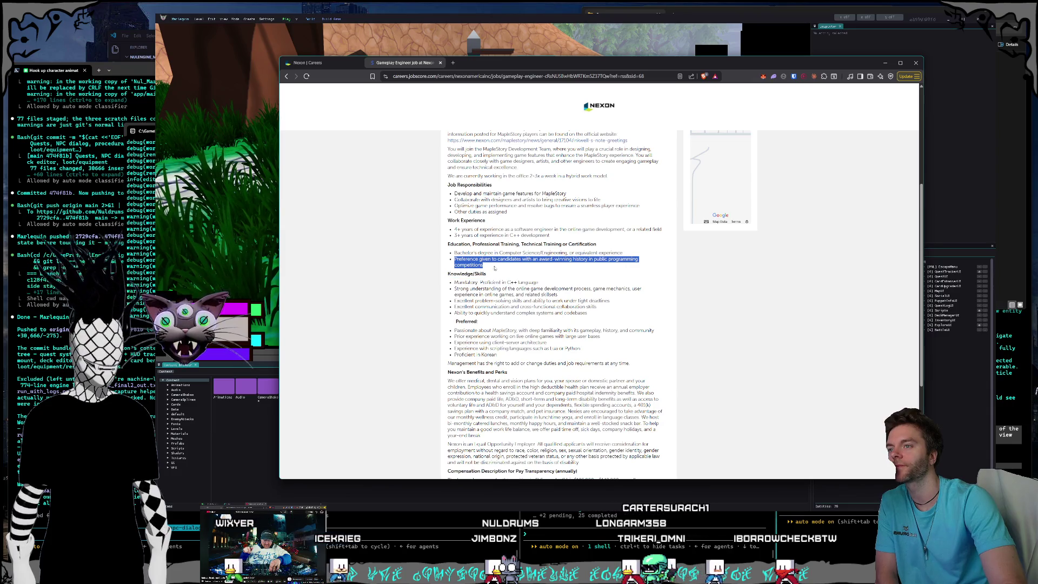
pyautogui.click(493, 267)
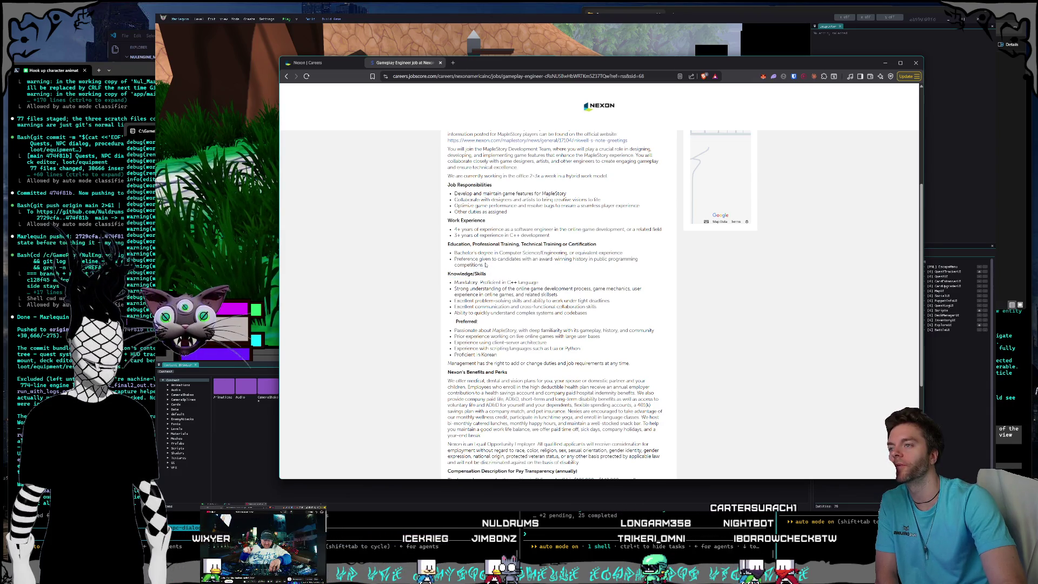
pyautogui.click(455, 260)
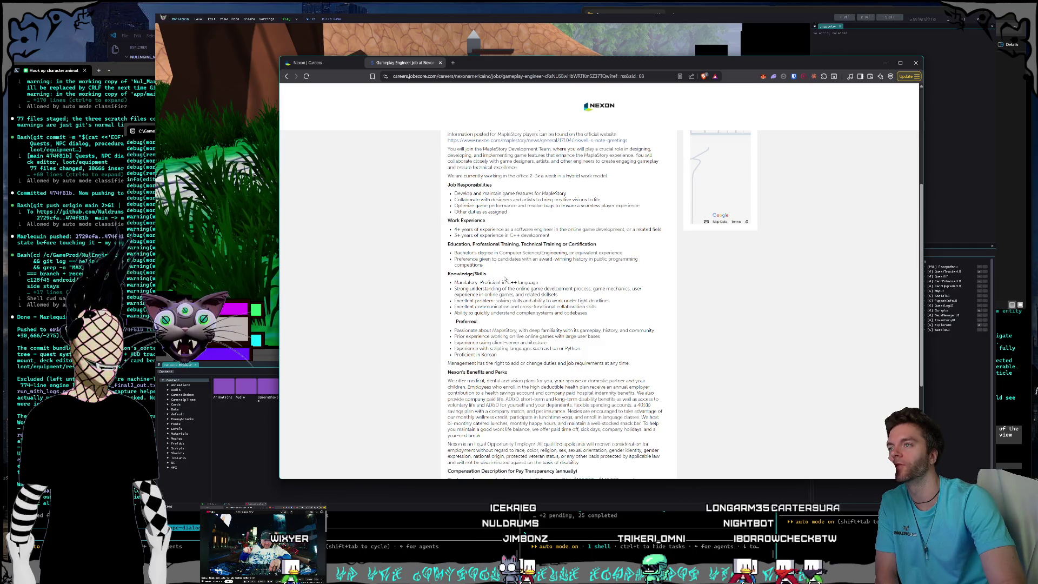
pyautogui.scroll(1, 505, 280)
pyautogui.scroll(3, 513, 283)
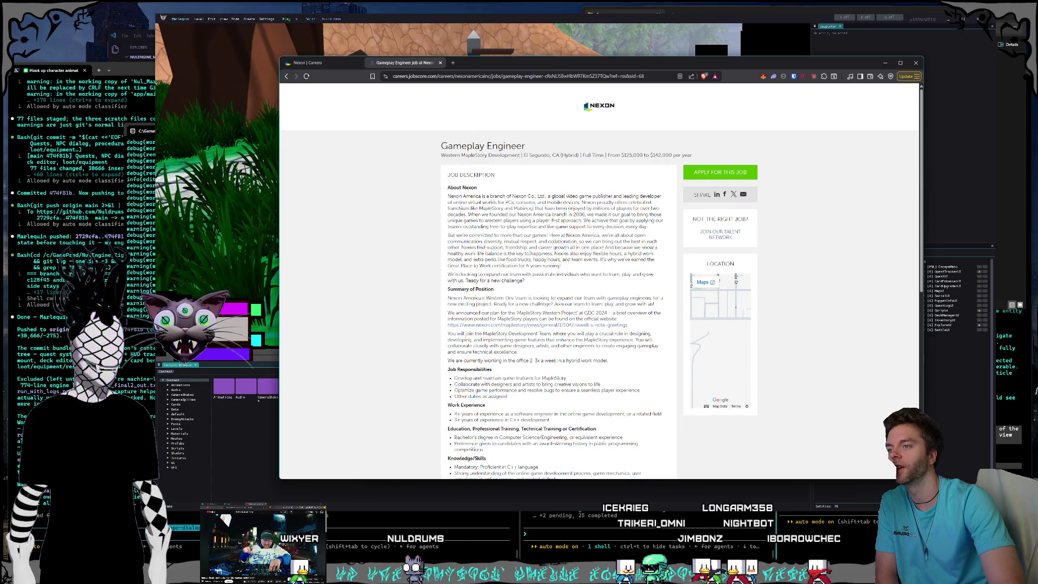
# Read the rest of the posting, highlighting the Korean proficiency and education preference bullets.
pyautogui.scroll(-7, 558, 303)
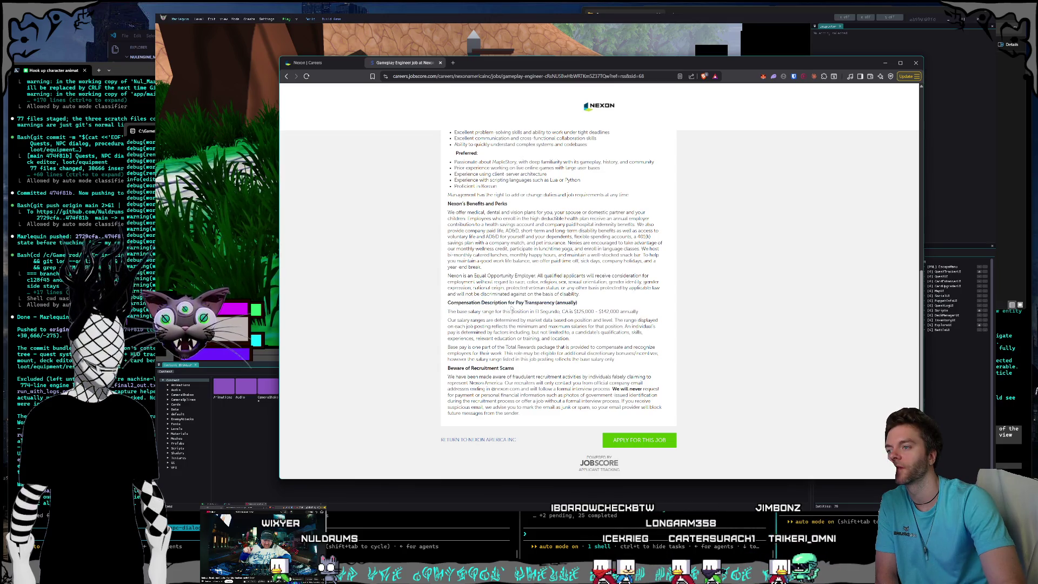
pyautogui.scroll(10, 537, 323)
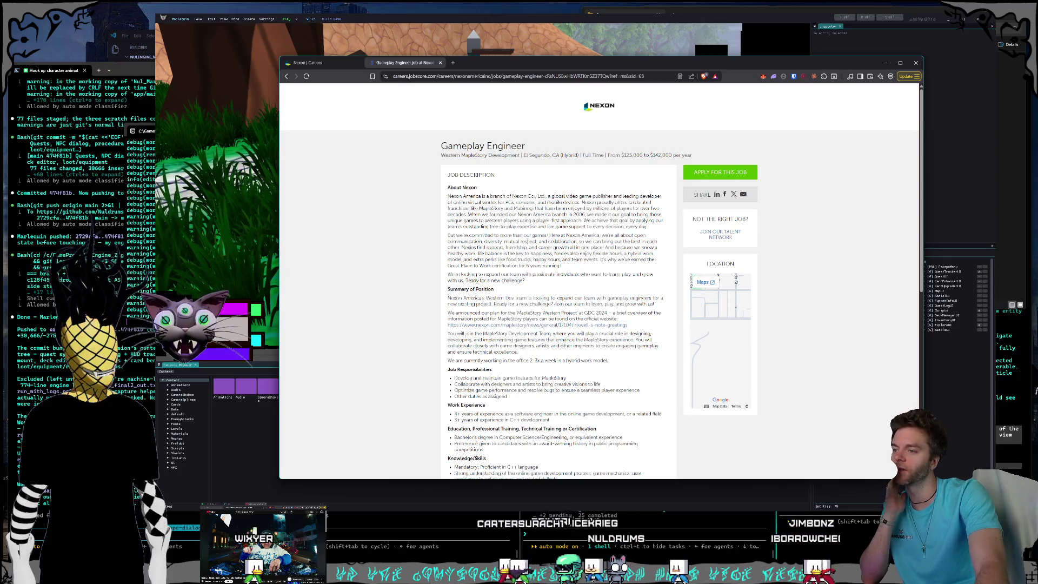
pyautogui.scroll(-1, 599, 303)
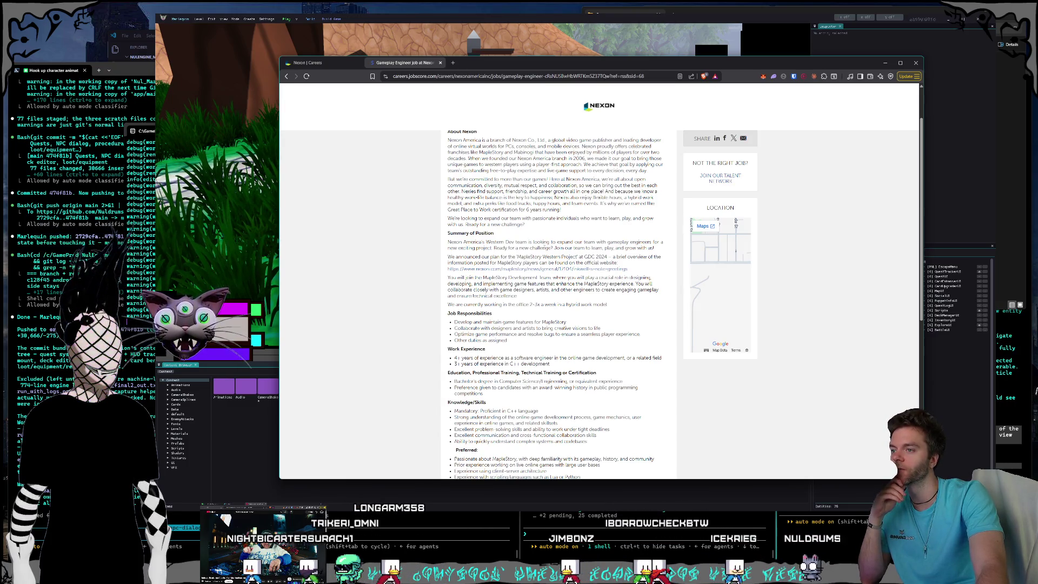
pyautogui.scroll(-1, 544, 247)
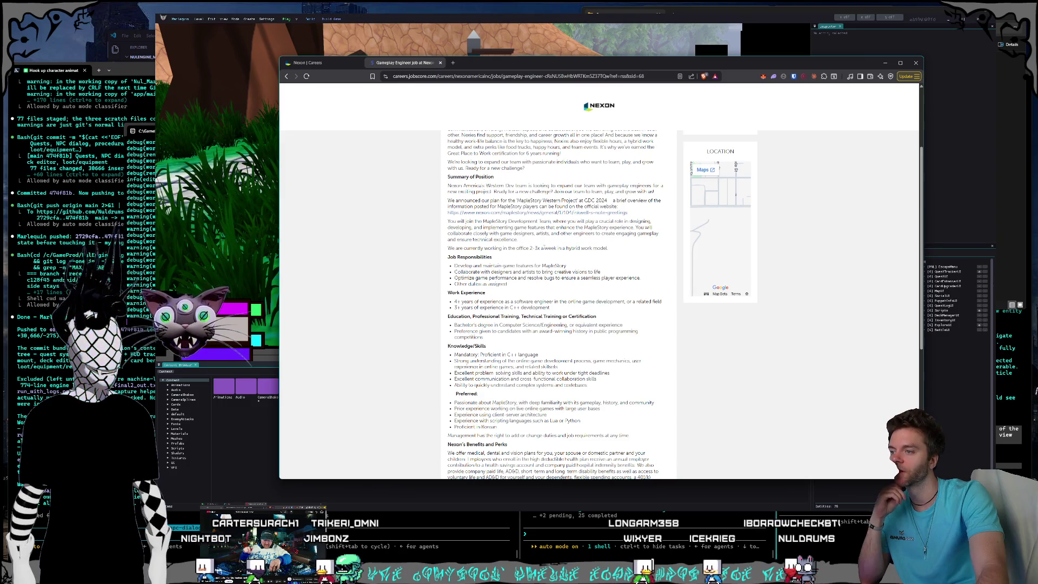
pyautogui.scroll(-2, 544, 246)
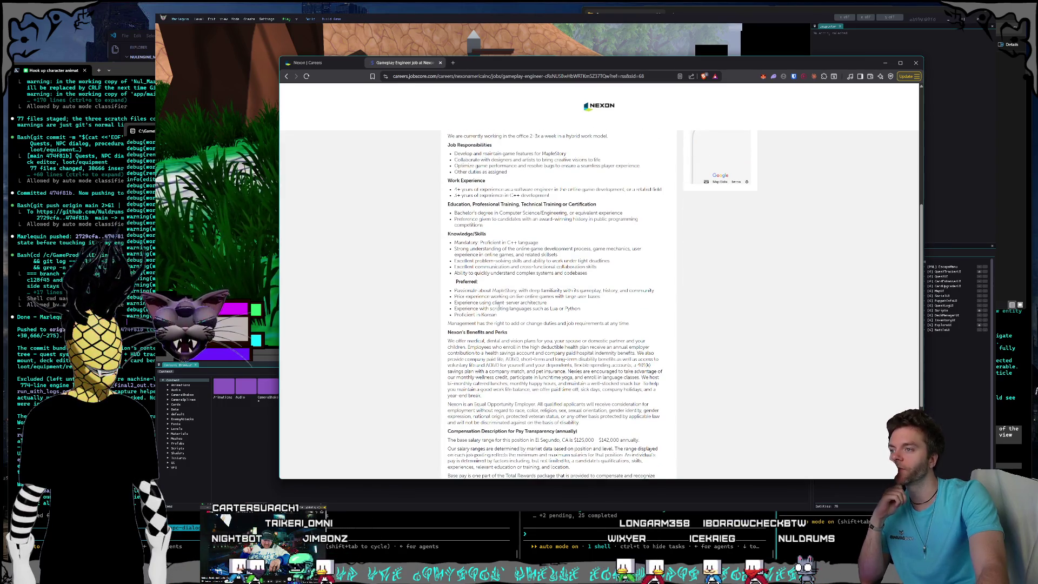
pyautogui.moveTo(496, 315); pyautogui.dragTo(454, 315)
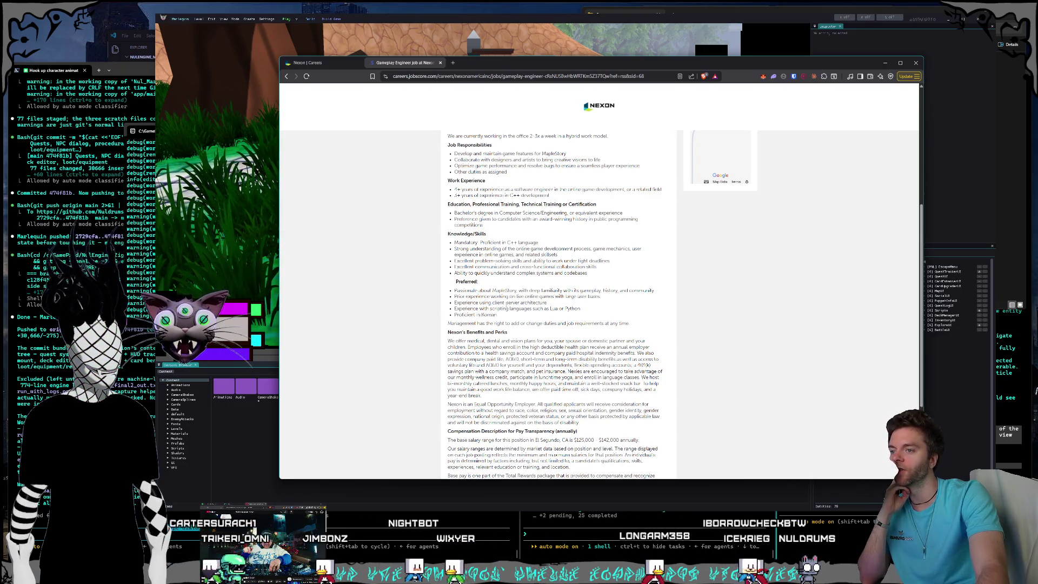
pyautogui.scroll(1, 554, 302)
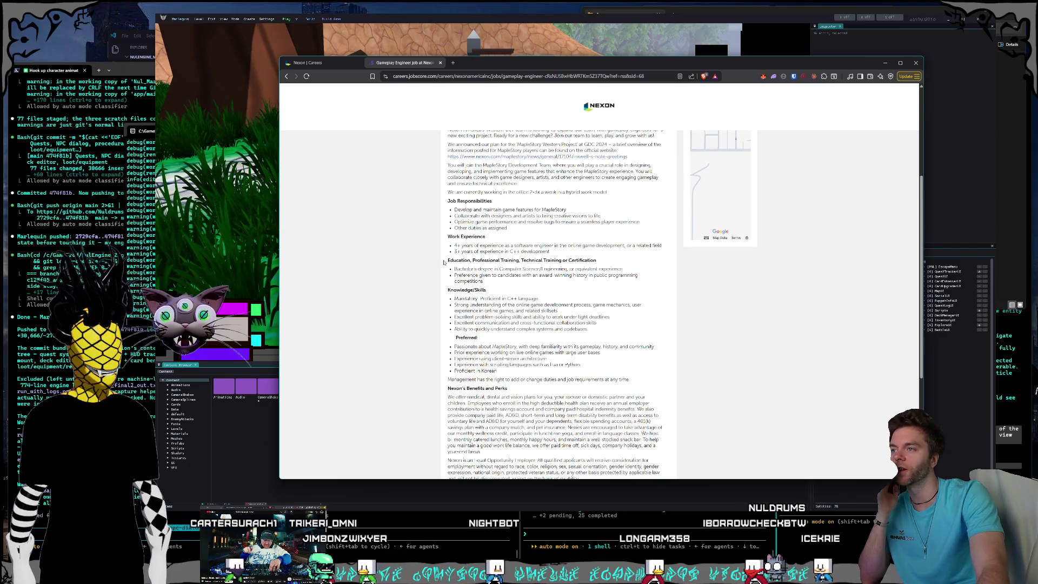
pyautogui.moveTo(455, 275)
pyautogui.mouseDown()
pyautogui.moveTo(487, 281)
pyautogui.moveTo(478, 276)
pyautogui.mouseUp()
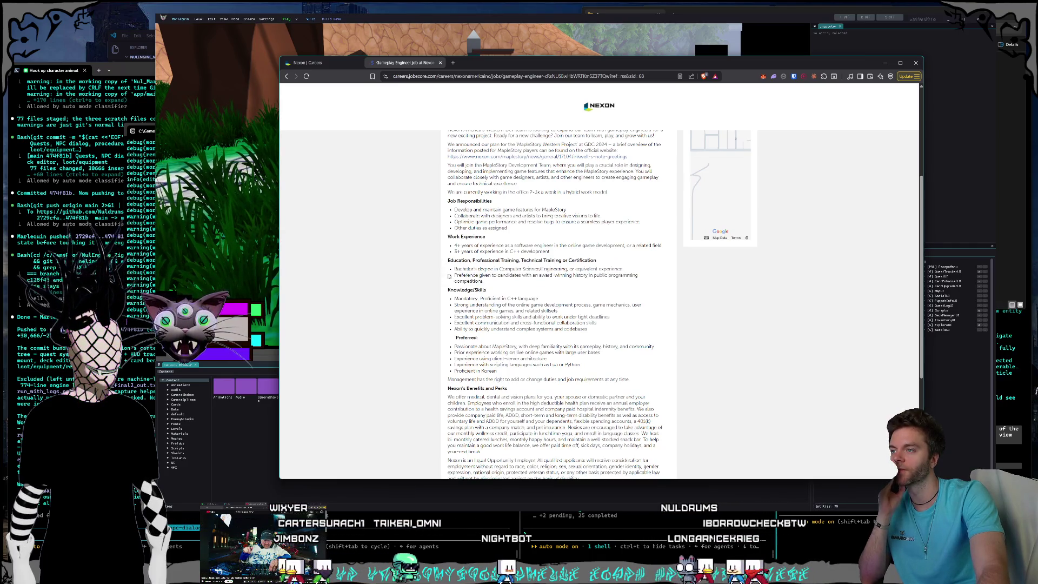
pyautogui.click(492, 282)
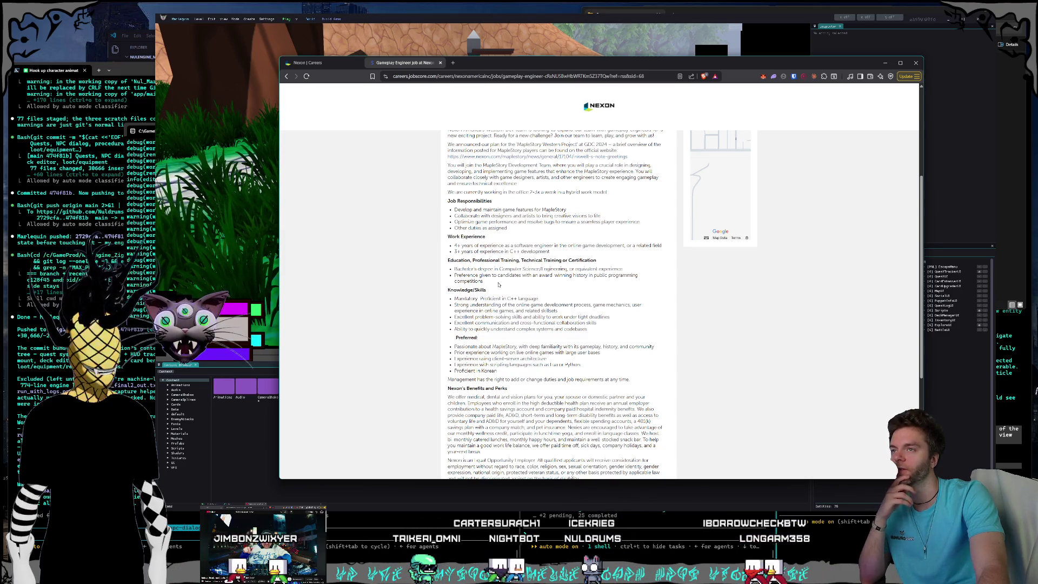
# Close the Gameplay Engineer posting and the Nexon careers browser window.
pyautogui.scroll(2, 499, 288)
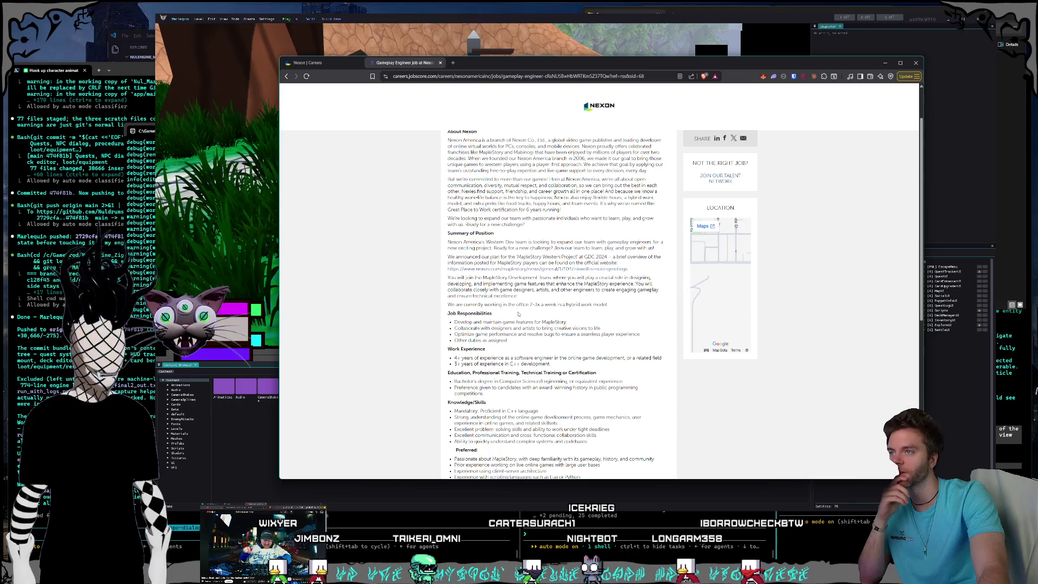
pyautogui.scroll(1, 519, 313)
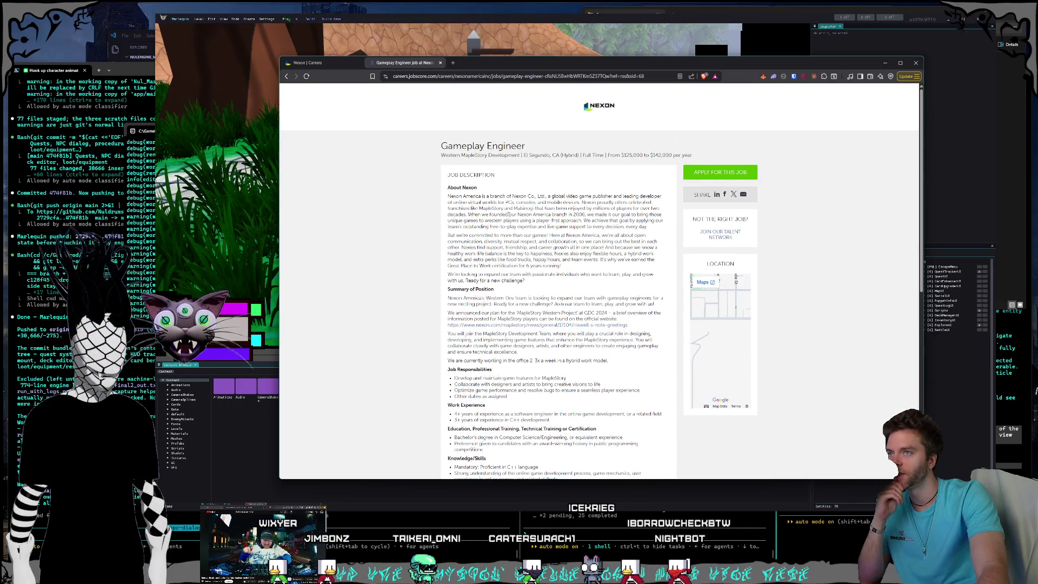
pyautogui.click(440, 63)
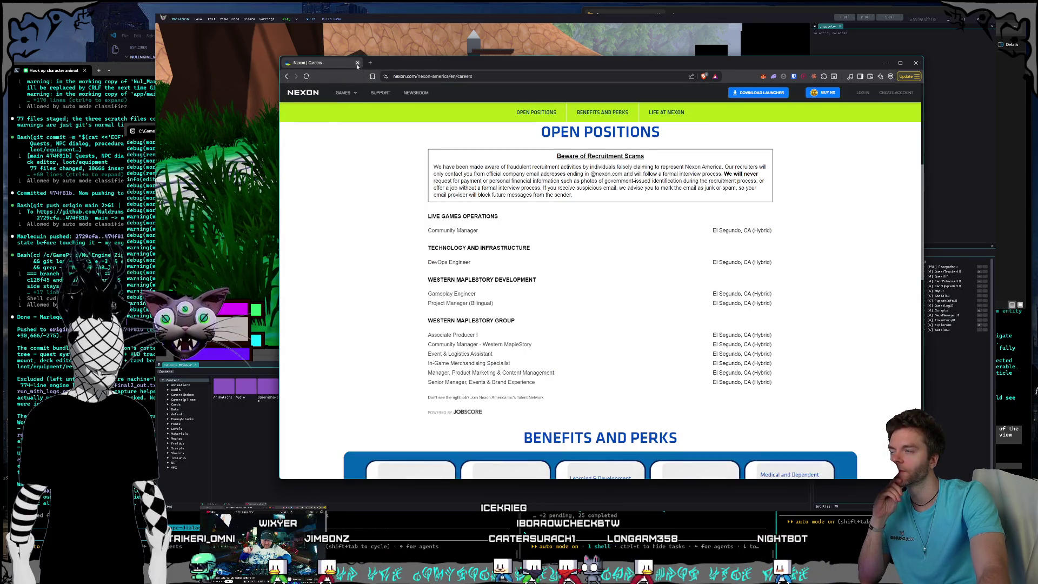
pyautogui.click(358, 64)
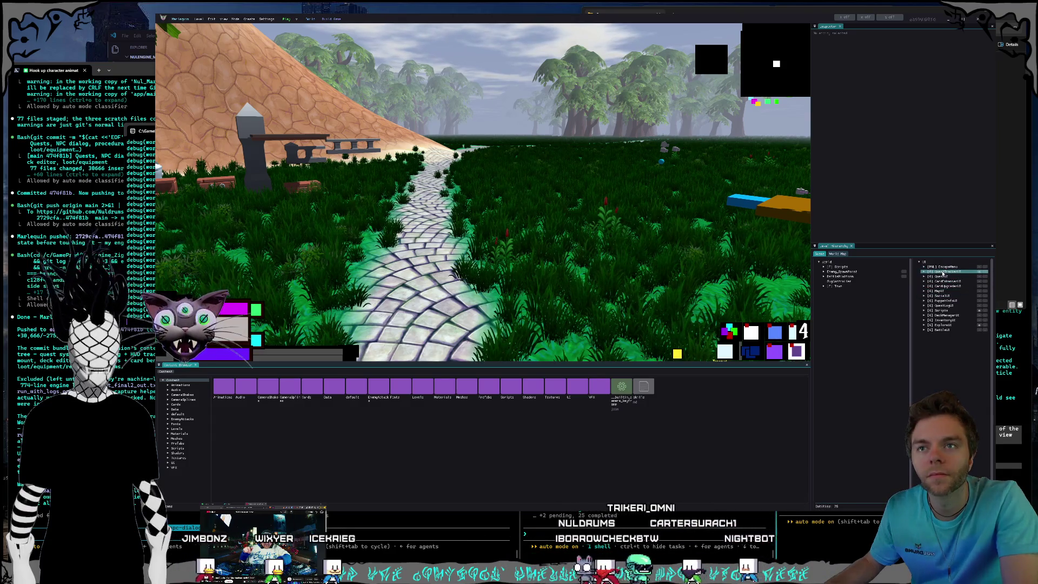
# Show the MapUI panel, set SocialUI to Inherit, and toggle PuppetInfoUI on and off.
pyautogui.click(943, 272)
pyautogui.click(956, 298)
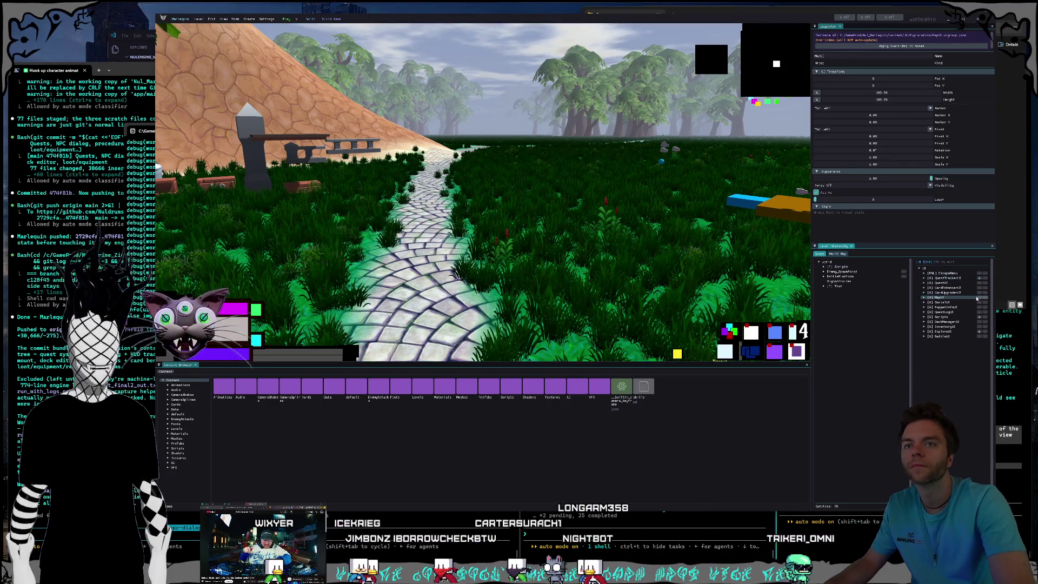
pyautogui.click(979, 298)
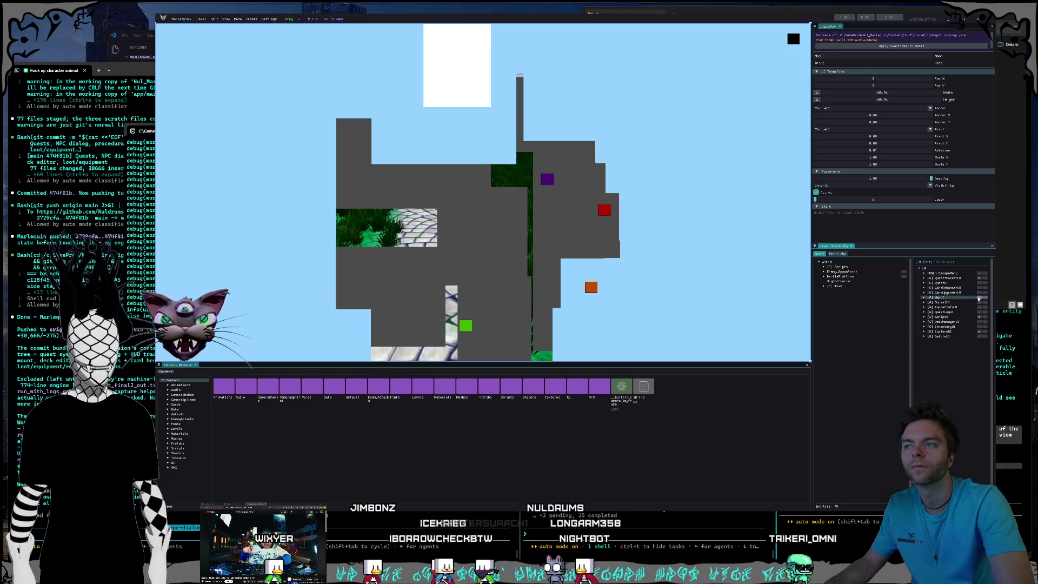
pyautogui.click(934, 303)
pyautogui.click(978, 304)
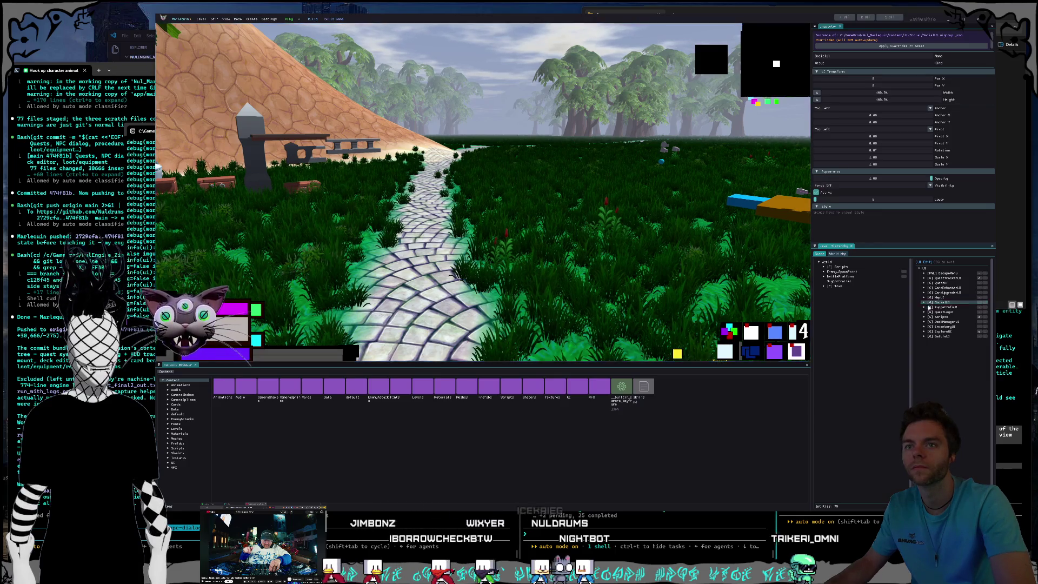
pyautogui.click(977, 307)
pyautogui.click(979, 307)
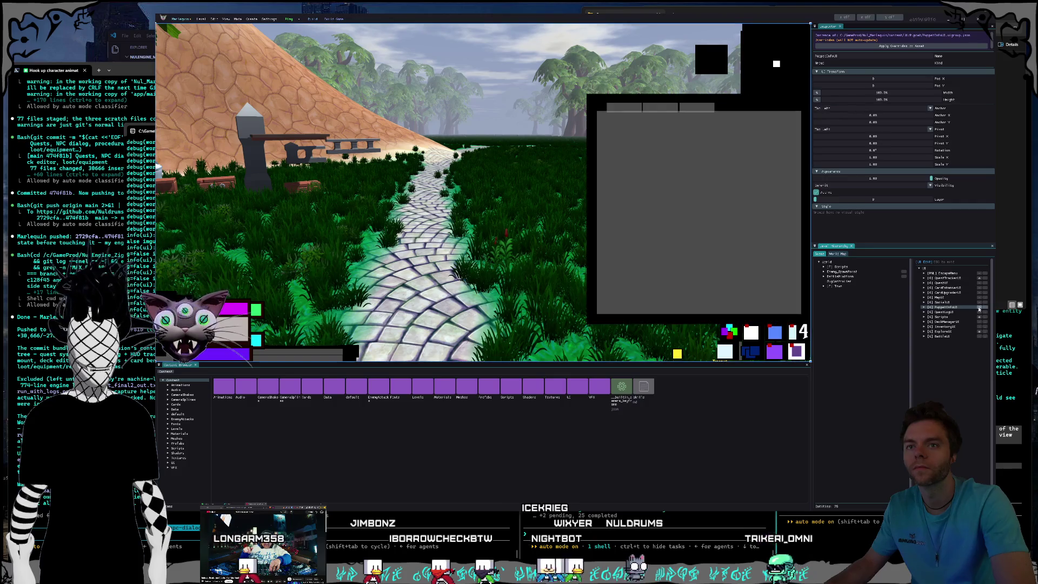
pyautogui.click(979, 307)
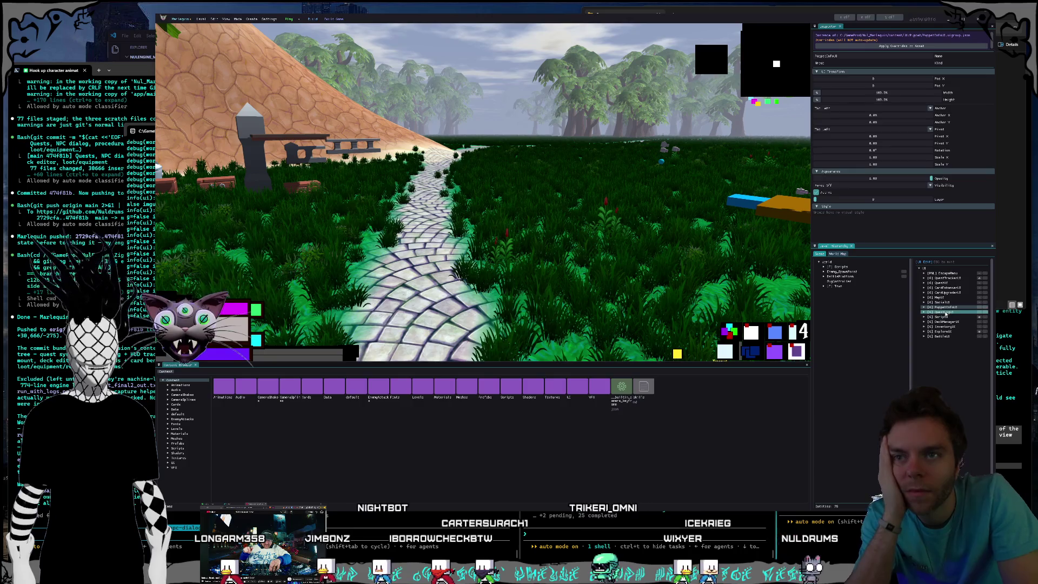
# Briefly preview the QuestLogUI panel and inspect the Scripts node.
pyautogui.click(977, 313)
pyautogui.click(978, 313)
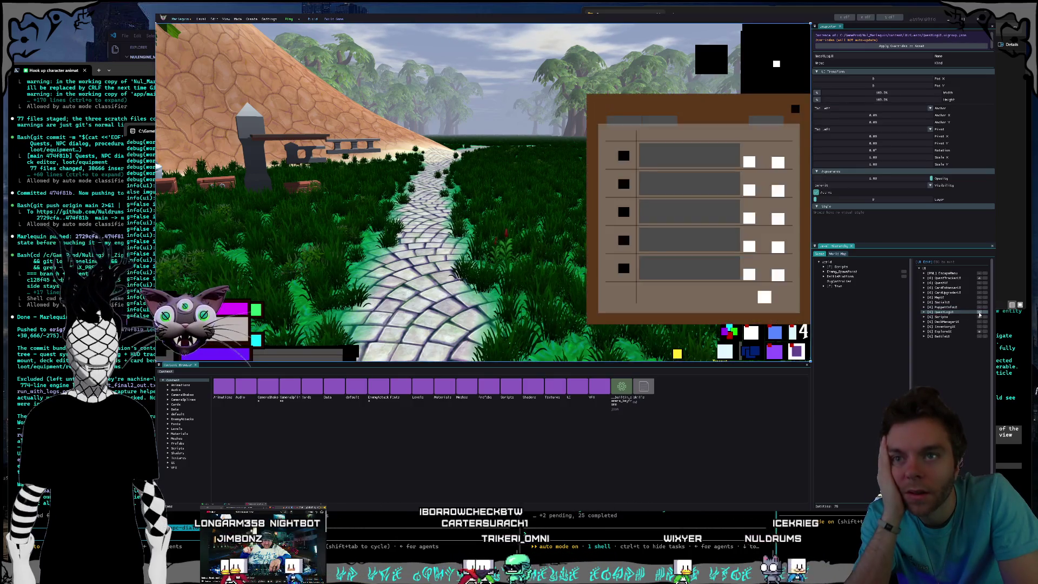
pyautogui.click(979, 313)
pyautogui.click(979, 313)
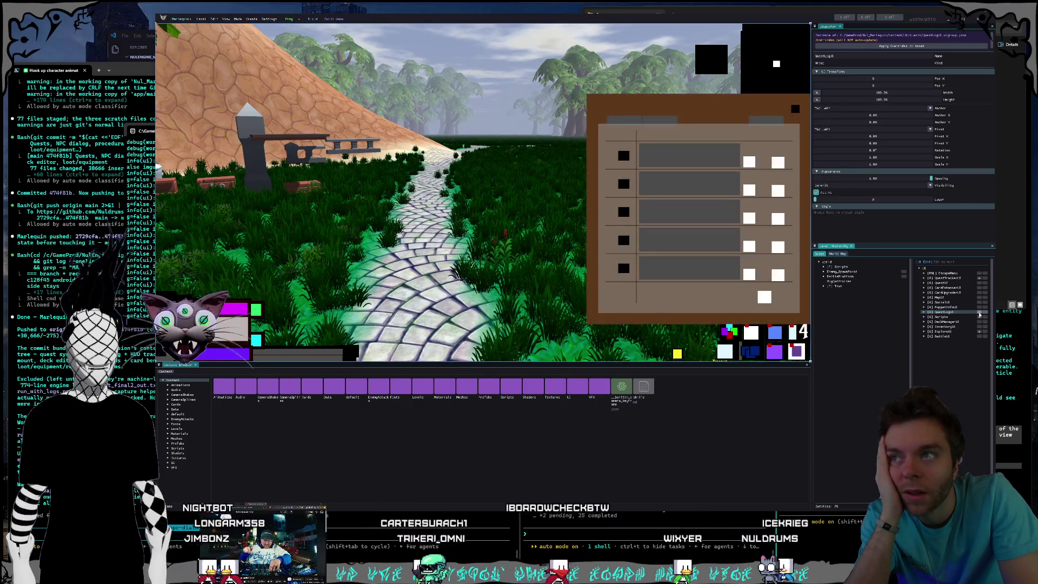
pyautogui.click(979, 313)
pyautogui.click(942, 317)
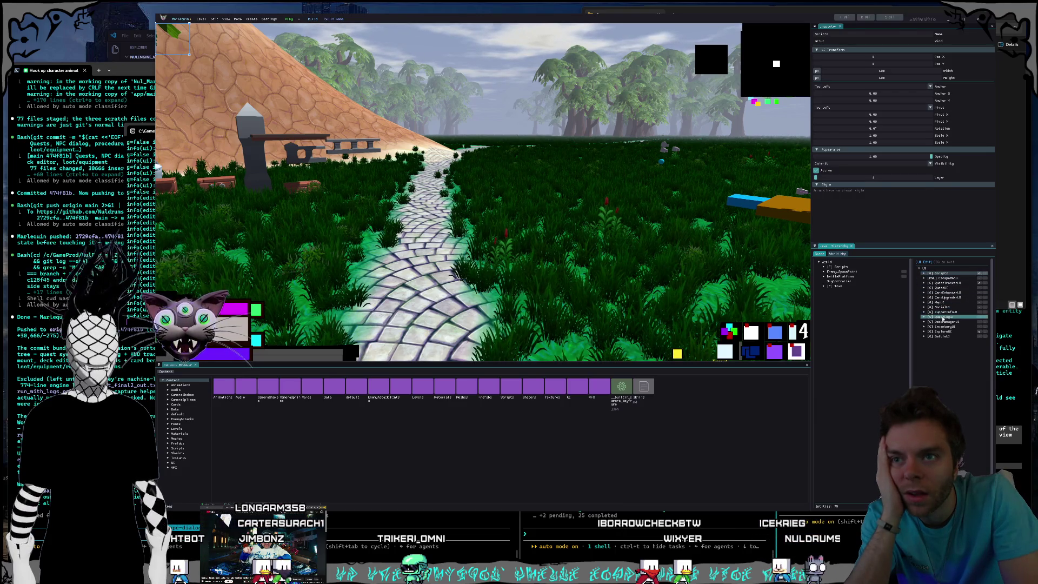
pyautogui.click(967, 318)
# Preview DeckManagerUI and its UIPanel_DeckManager child, then set it back to Force Off.
pyautogui.click(979, 321)
pyautogui.click(979, 322)
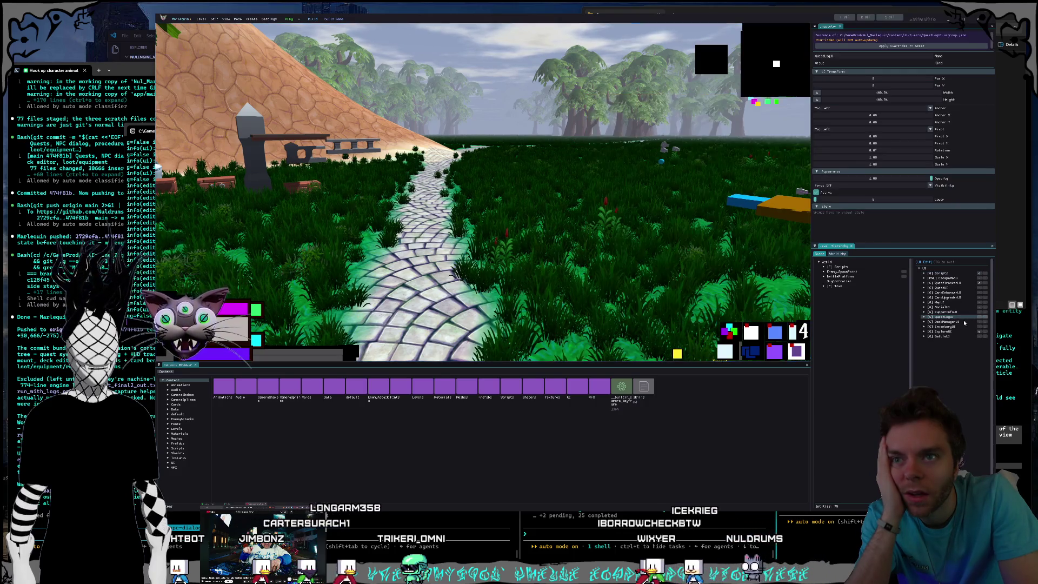
pyautogui.click(955, 323)
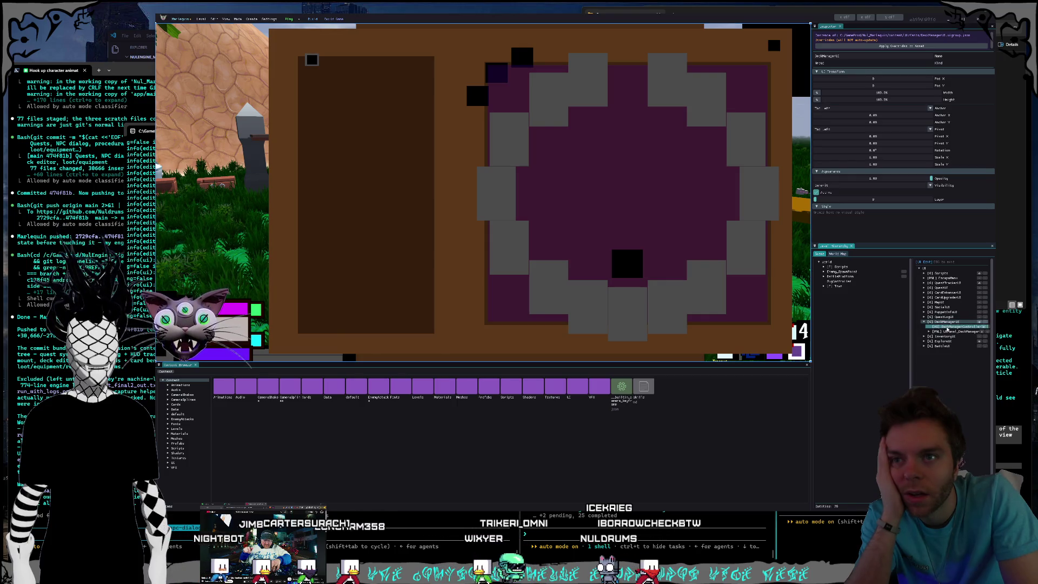
pyautogui.doubleClick(953, 323)
pyautogui.click(950, 324)
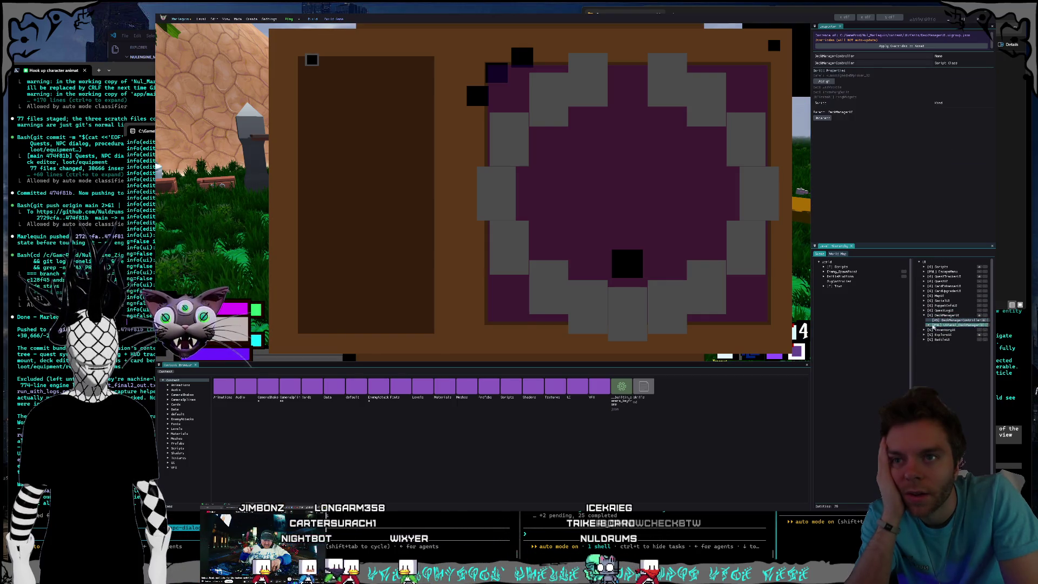
pyautogui.click(928, 325)
pyautogui.click(924, 322)
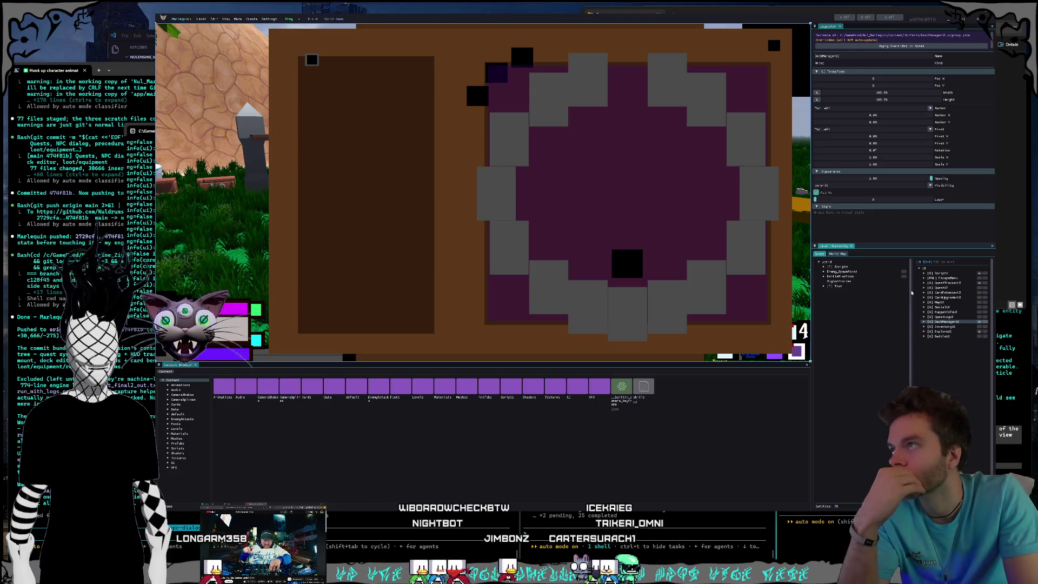
pyautogui.click(979, 322)
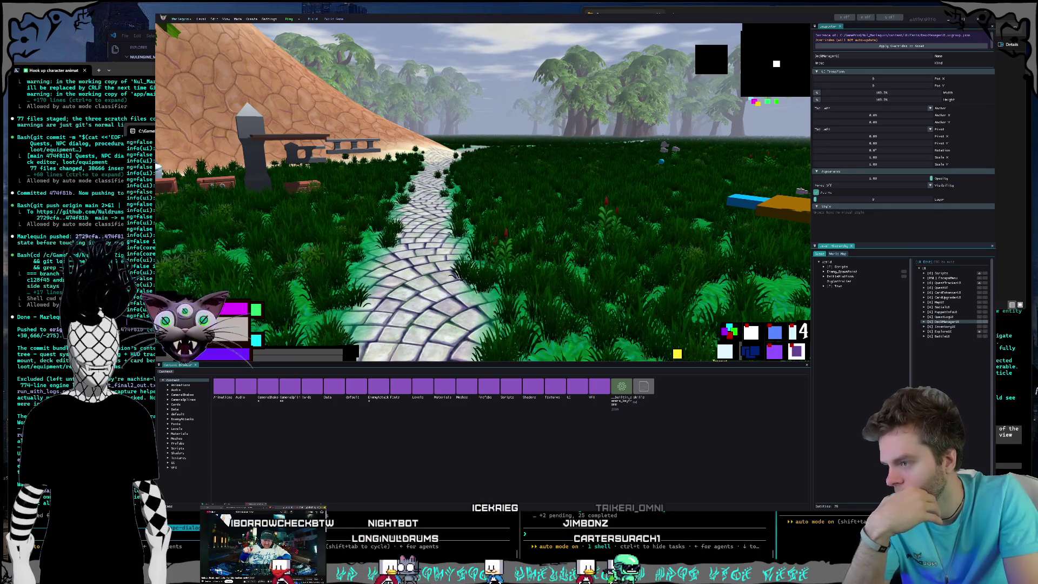
# Bring up the second terminal's draw-order fix report, then switch to the YouTube window.
pyautogui.moveTo(481, 573)
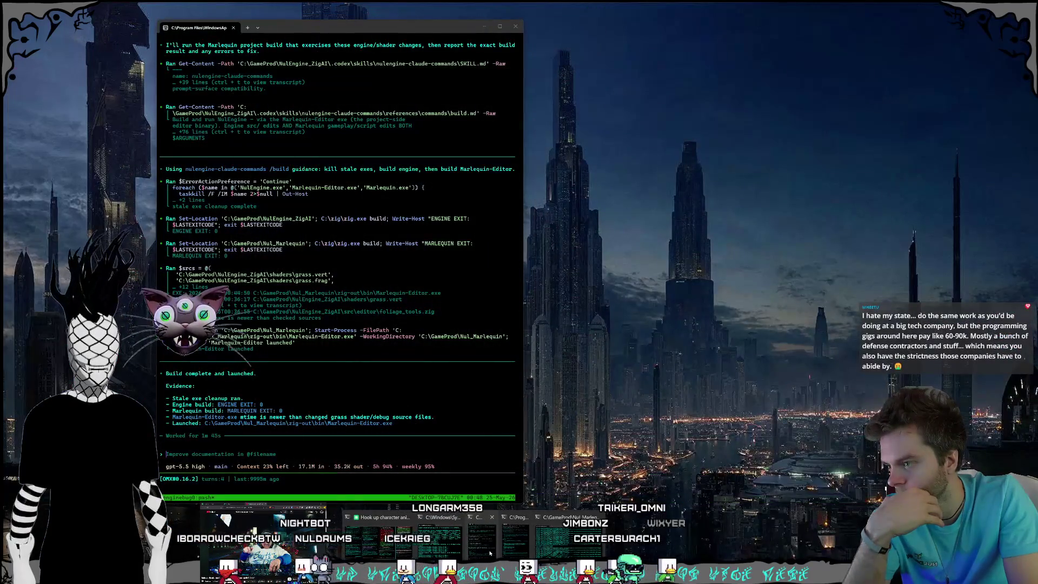
pyautogui.click(490, 553)
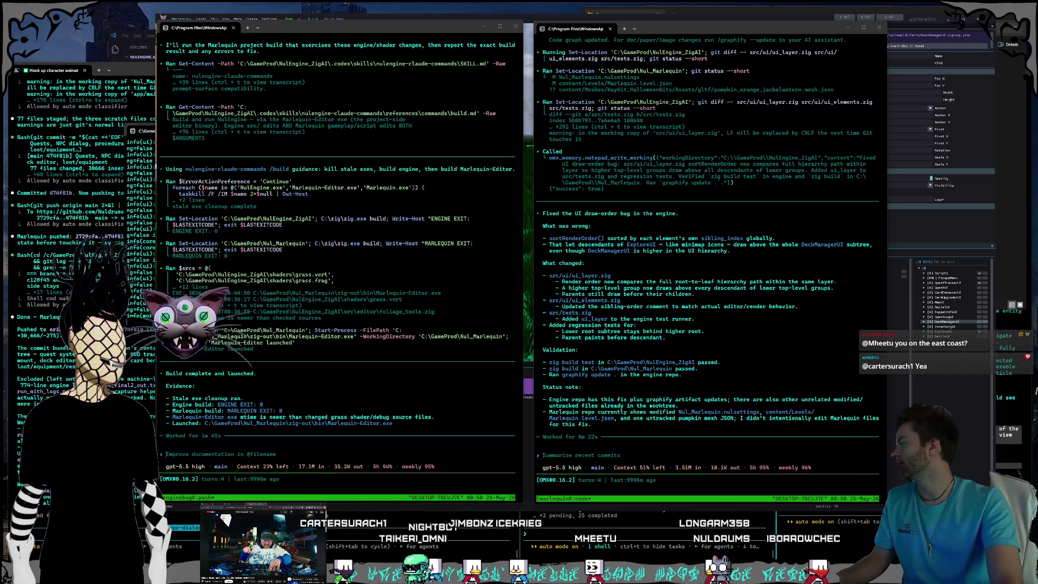
pyautogui.press('super+shift+Left')
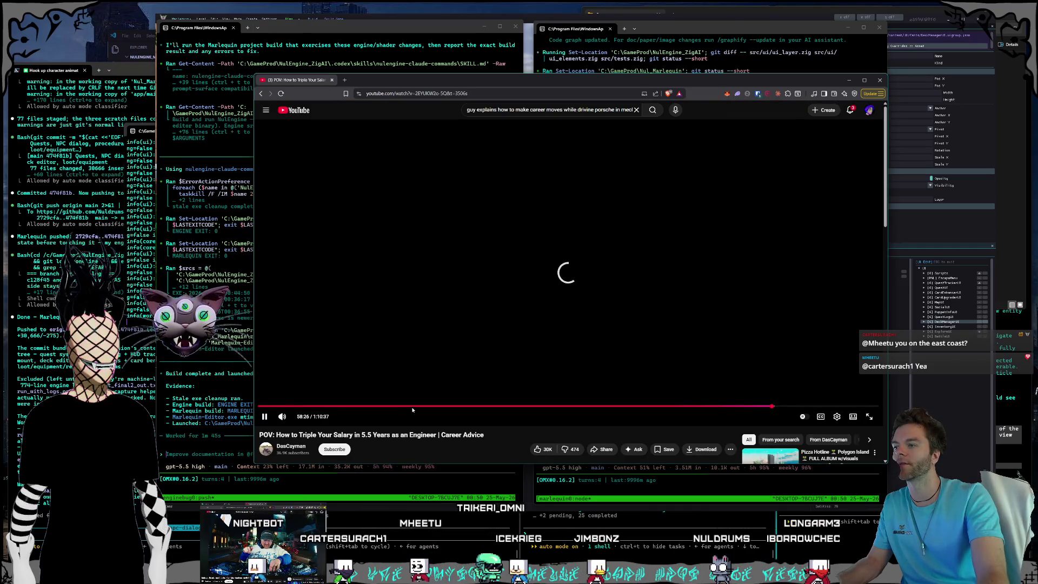
# Rewind the salary video near its start and copy its share link.
pyautogui.click(381, 407)
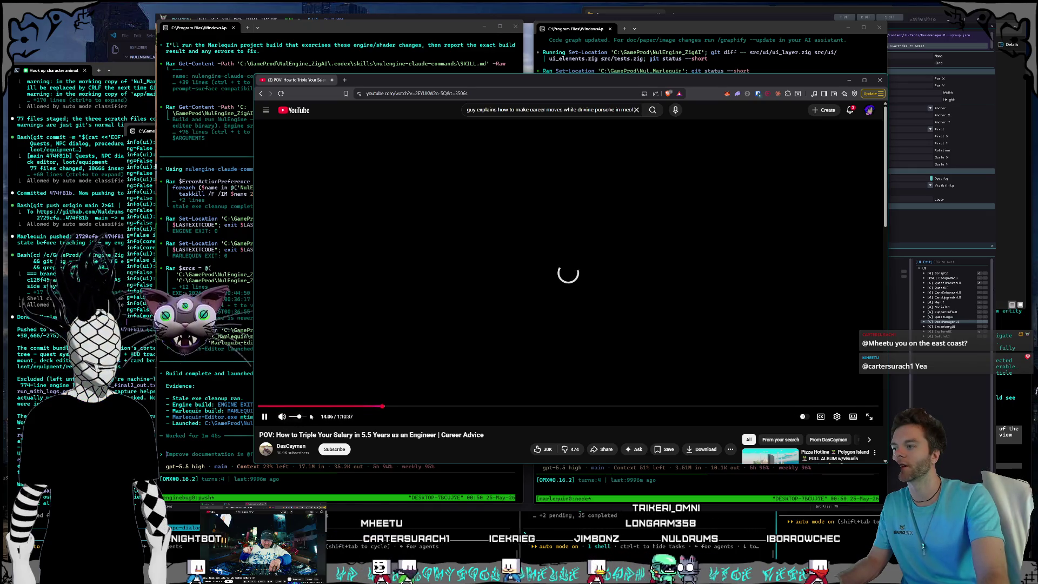
pyautogui.click(270, 406)
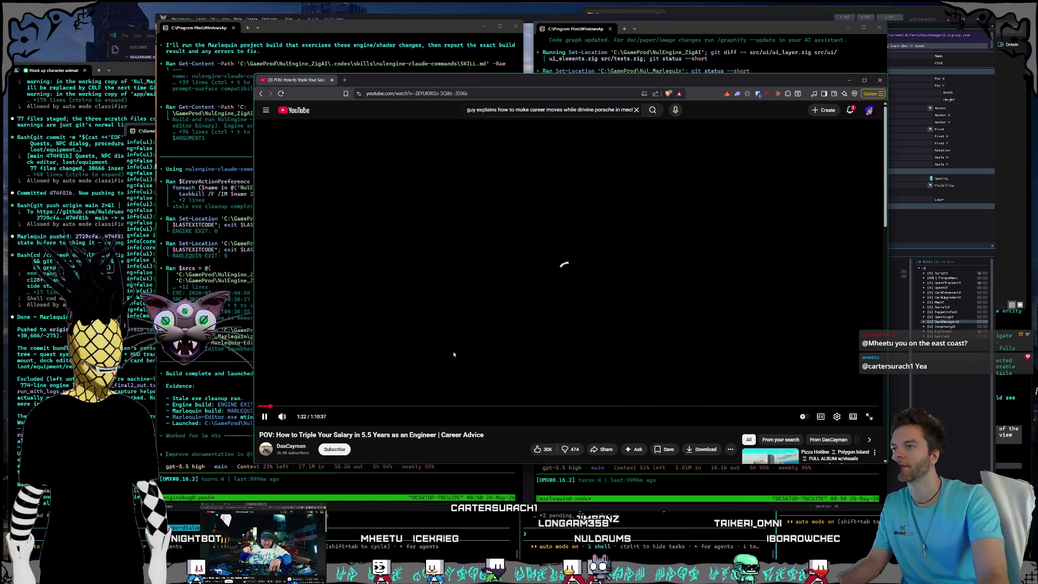
pyautogui.scroll(-3, 440, 408)
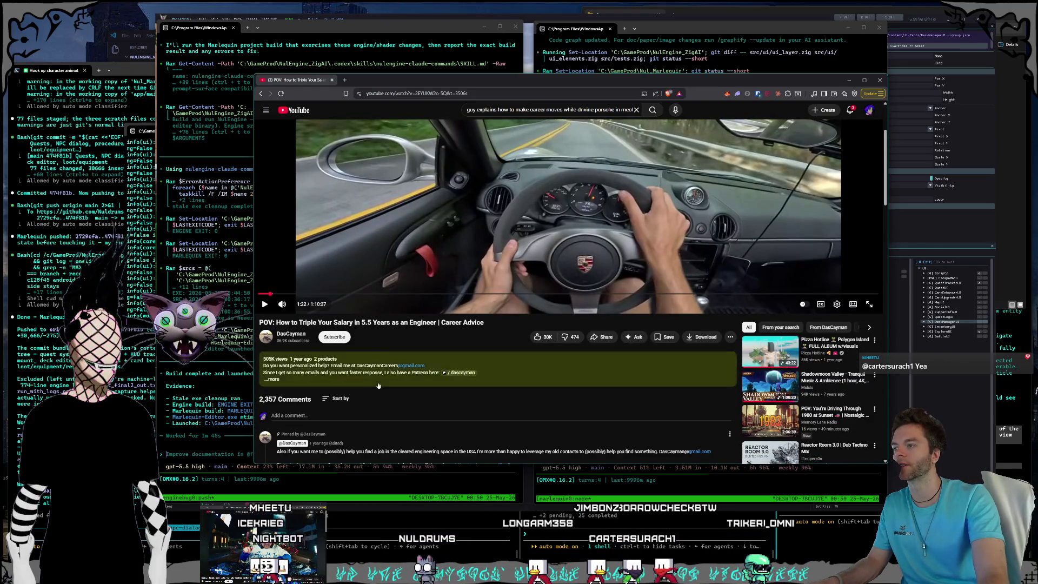
pyautogui.scroll(3, 465, 402)
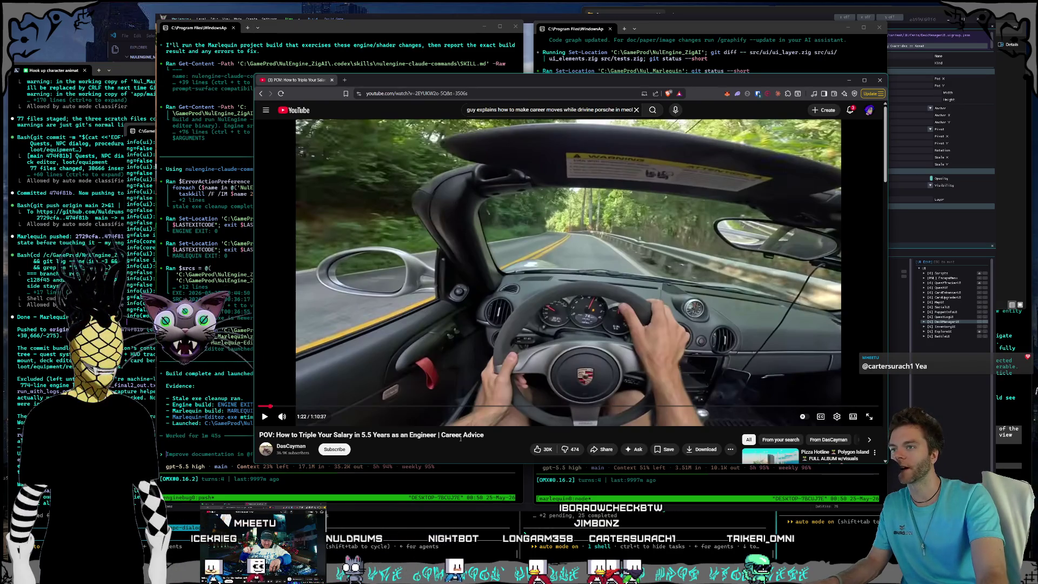
pyautogui.click(603, 449)
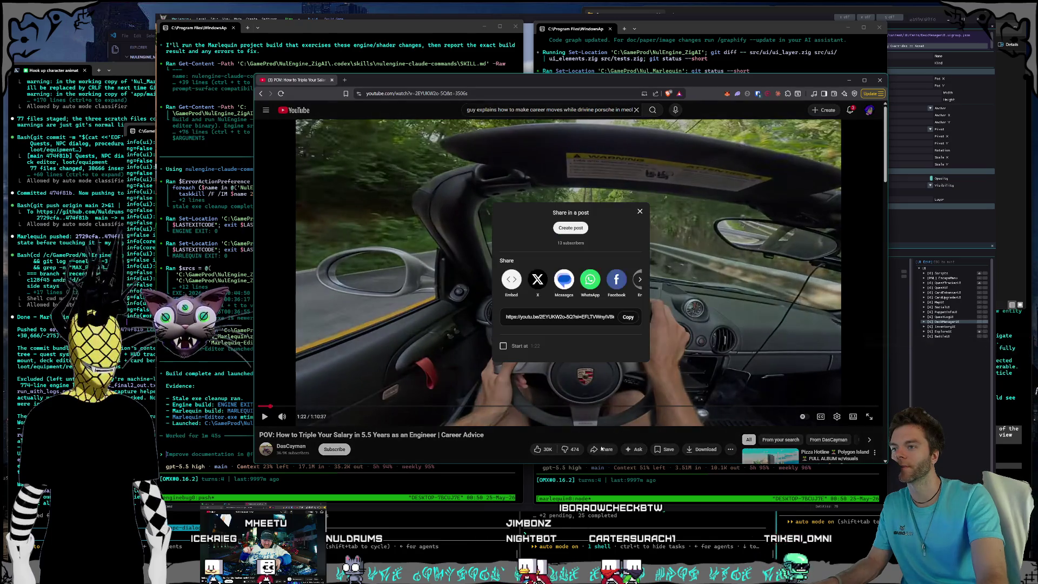
pyautogui.click(627, 316)
pyautogui.press('Escape')
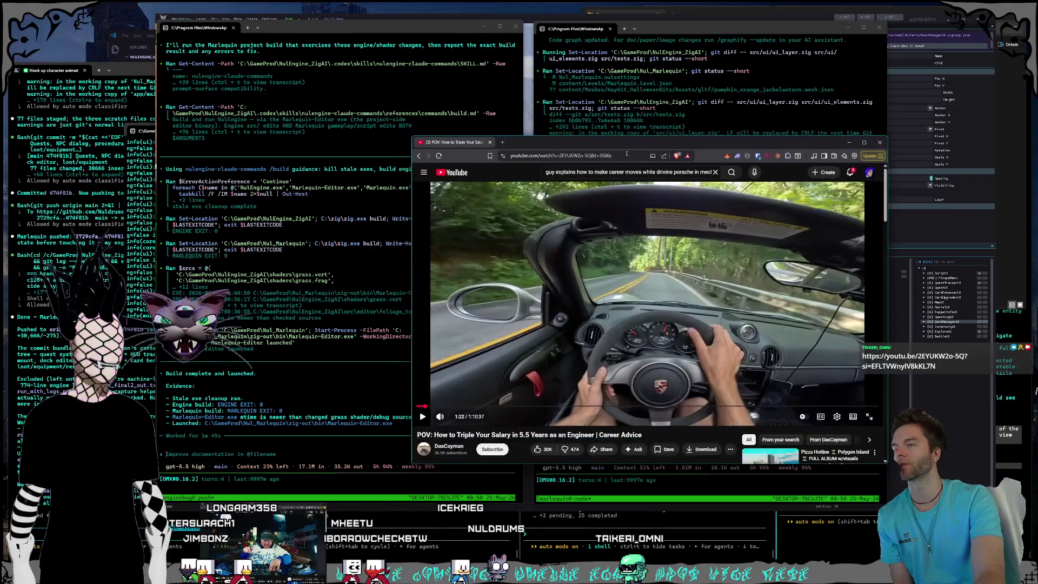
# Minimise the YouTube window and place a new Brave window over the terminals.
pyautogui.press('super+Down')
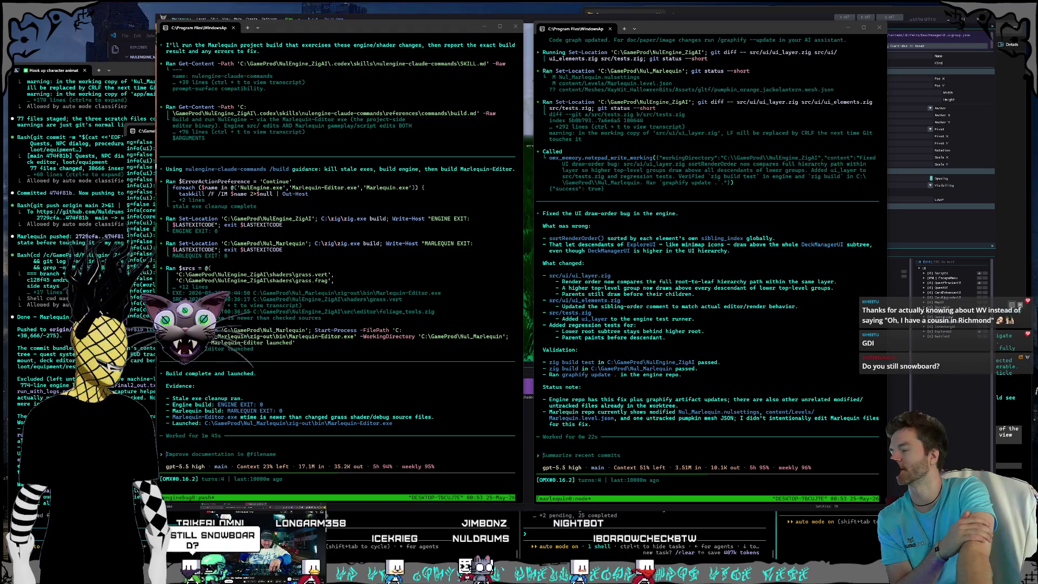
pyautogui.moveTo(32, 87)
pyautogui.mouseDown()
pyautogui.moveTo(395, 28)
pyautogui.moveTo(487, 98)
pyautogui.moveTo(516, 102)
pyautogui.moveTo(498, 123)
pyautogui.moveTo(535, 121)
pyautogui.mouseUp()
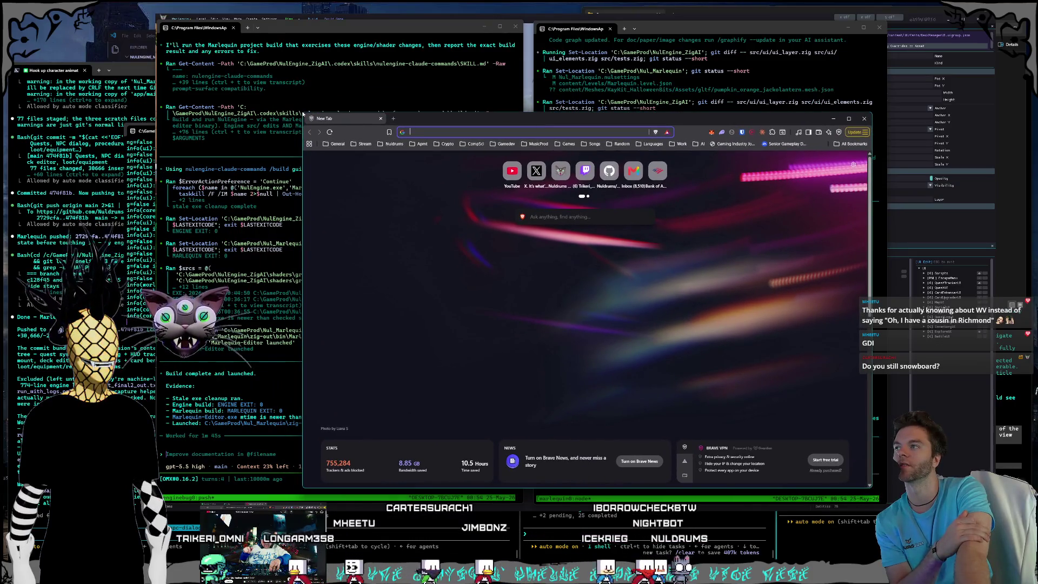
# Reposition the new Brave window and make it wider and taller.
pyautogui.moveTo(303, 114); pyautogui.dragTo(245, 84)
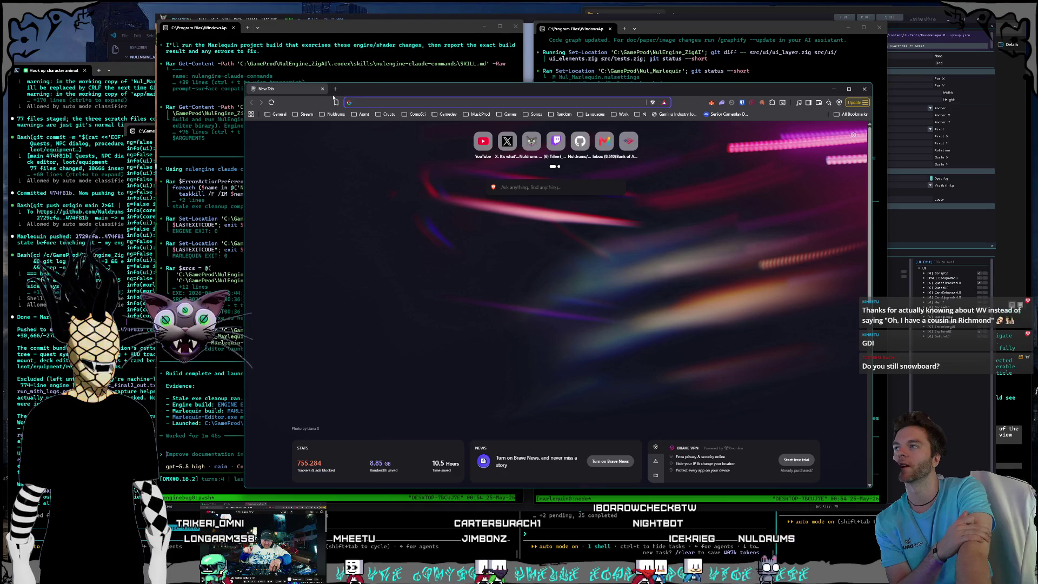
pyautogui.moveTo(367, 82); pyautogui.dragTo(362, 75)
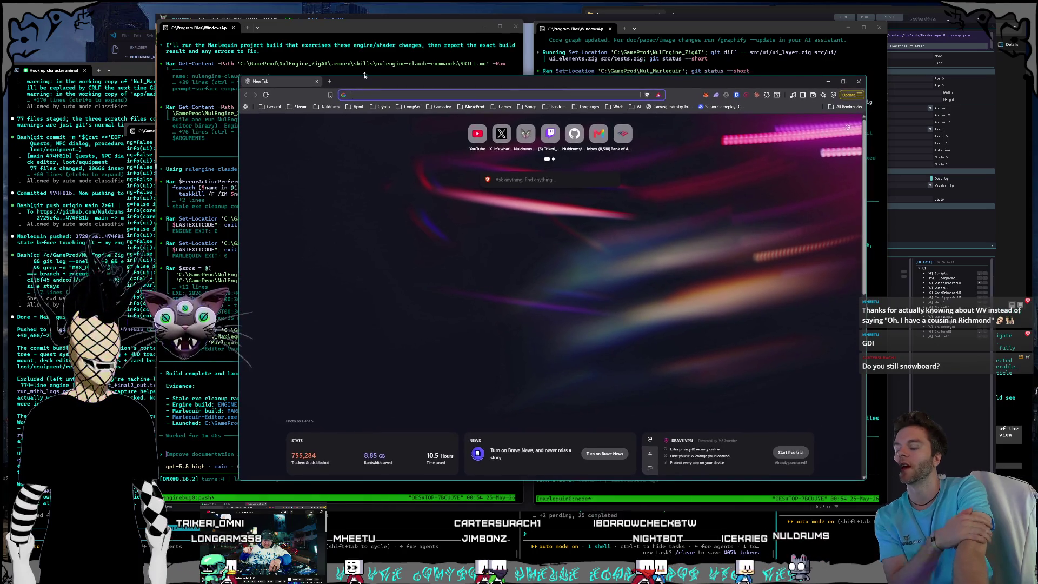
pyautogui.moveTo(372, 79); pyautogui.dragTo(366, 87)
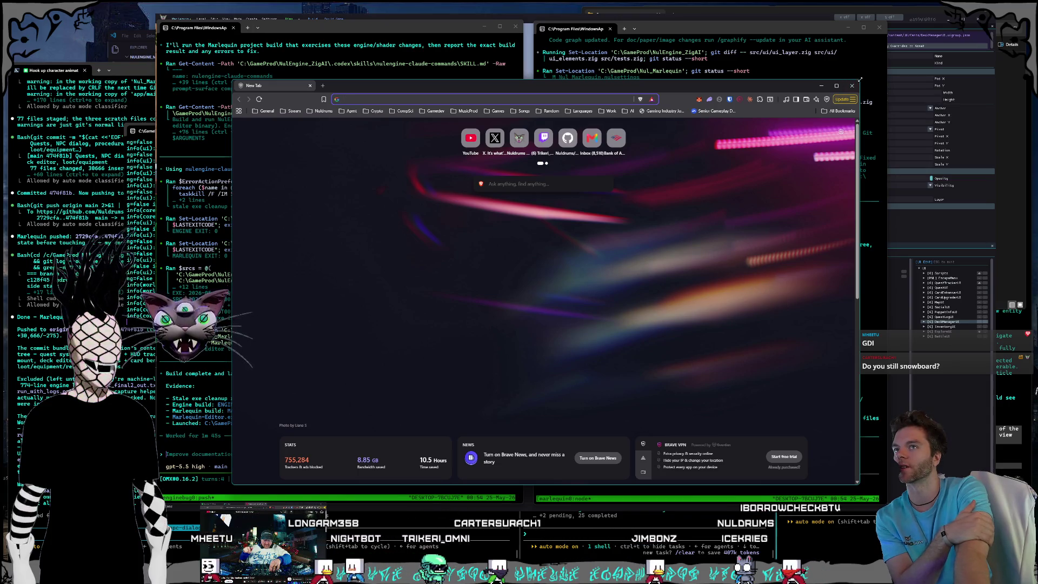
pyautogui.moveTo(860, 79); pyautogui.dragTo(879, 67)
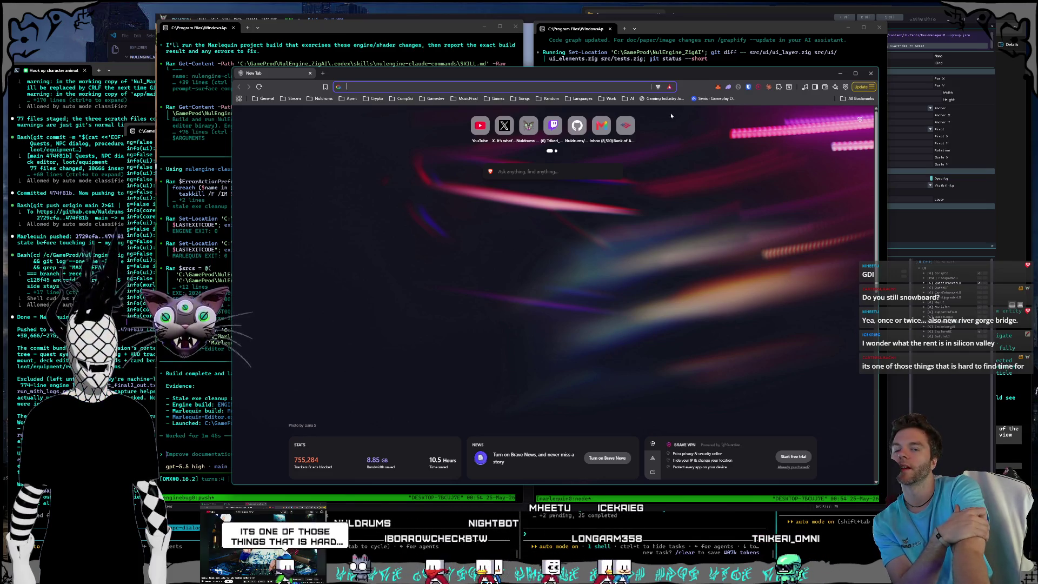
# Search the web for 'west virginia'.
pyautogui.click(505, 83)
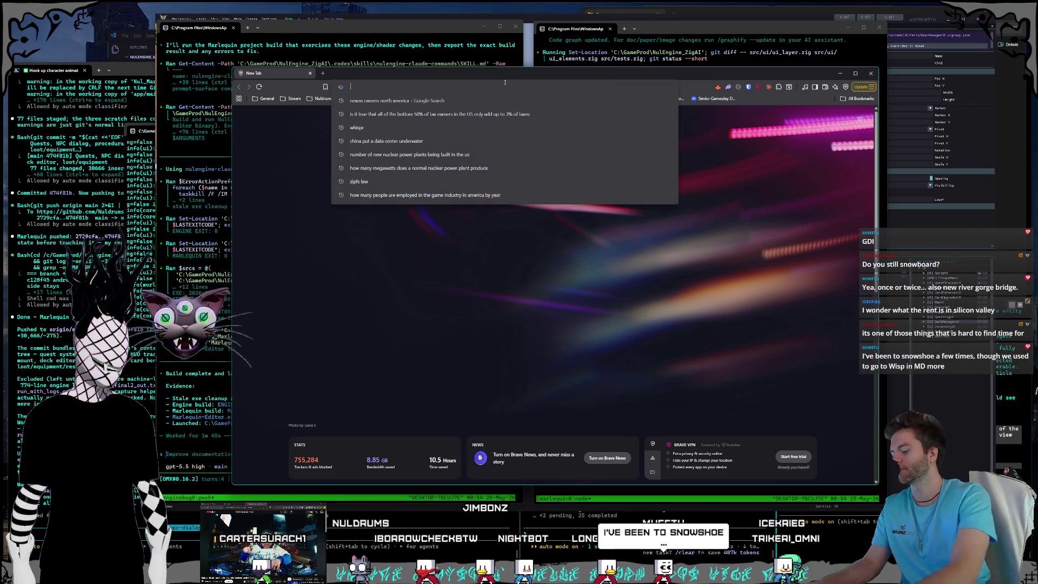
pyautogui.write('west virginia')
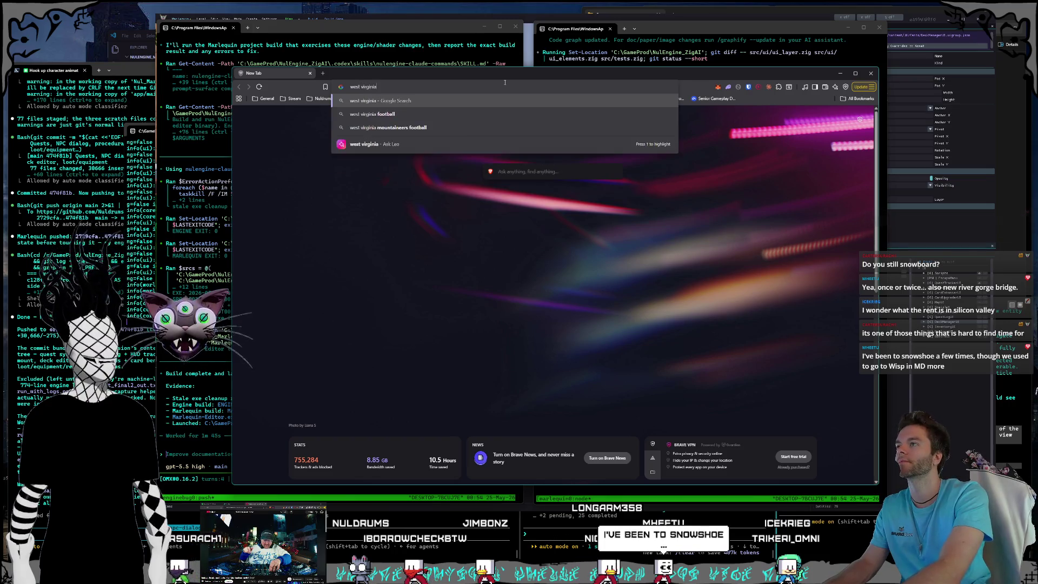
pyautogui.press('Return')
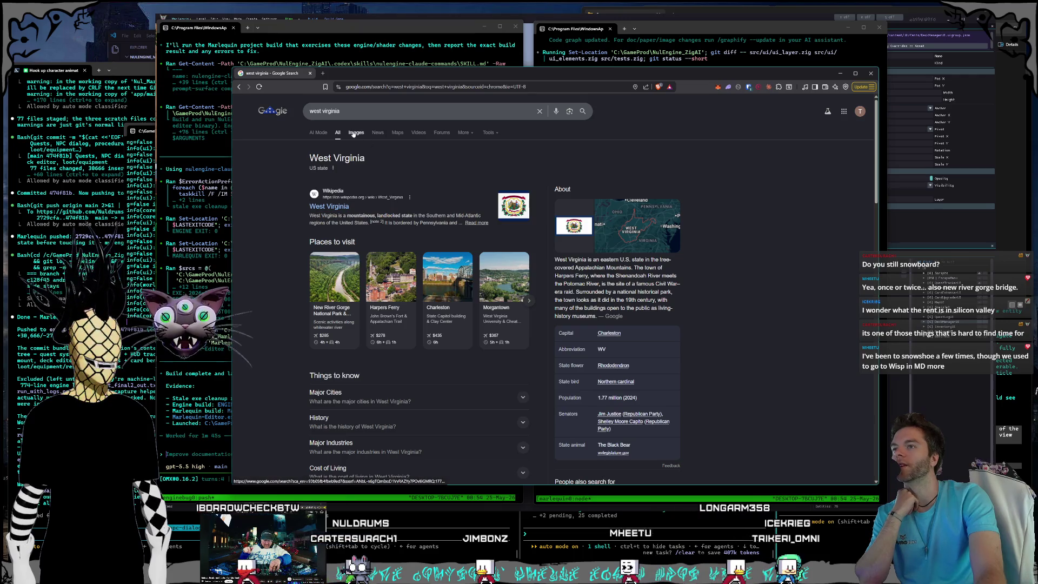
# Open West Virginia in Google Maps using the knowledge panel's map thumbnail.
pyautogui.click(635, 217)
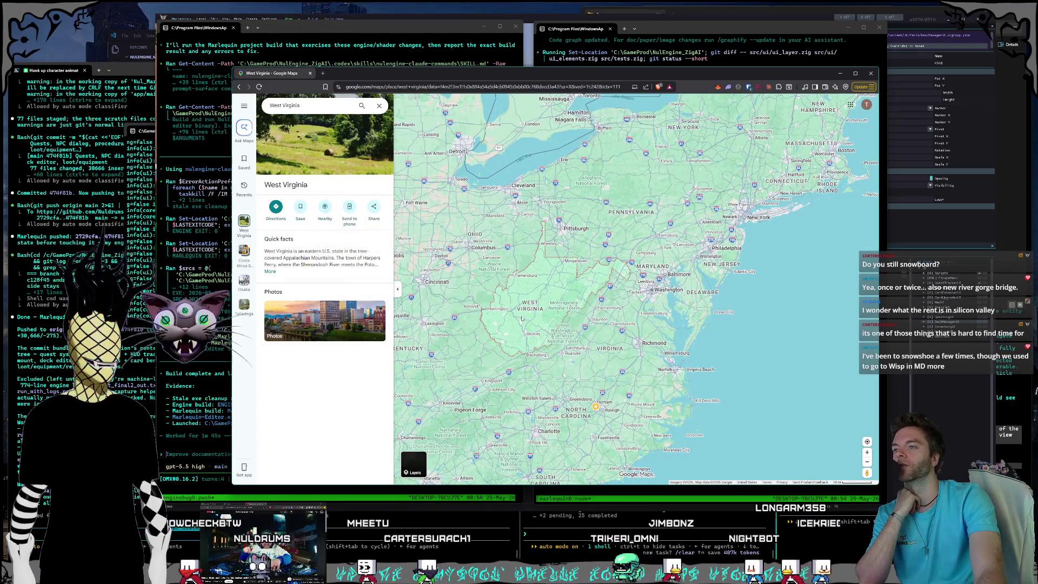
# Zoom and pan the map to take in West Virginia and neighbouring Ohio to the west.
pyautogui.scroll(2, 525, 322)
pyautogui.scroll(1, 537, 302)
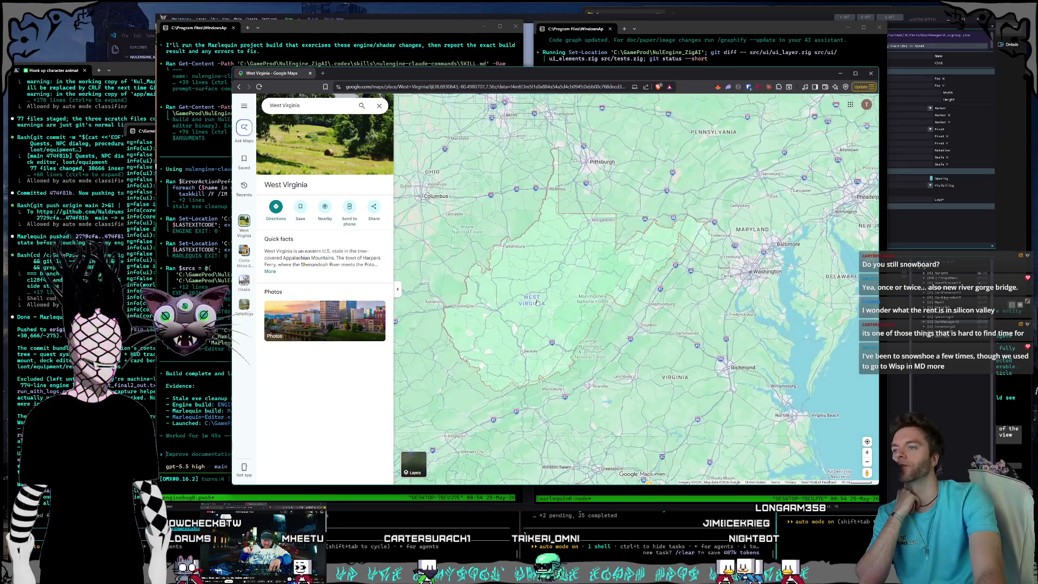
pyautogui.scroll(1, 556, 325)
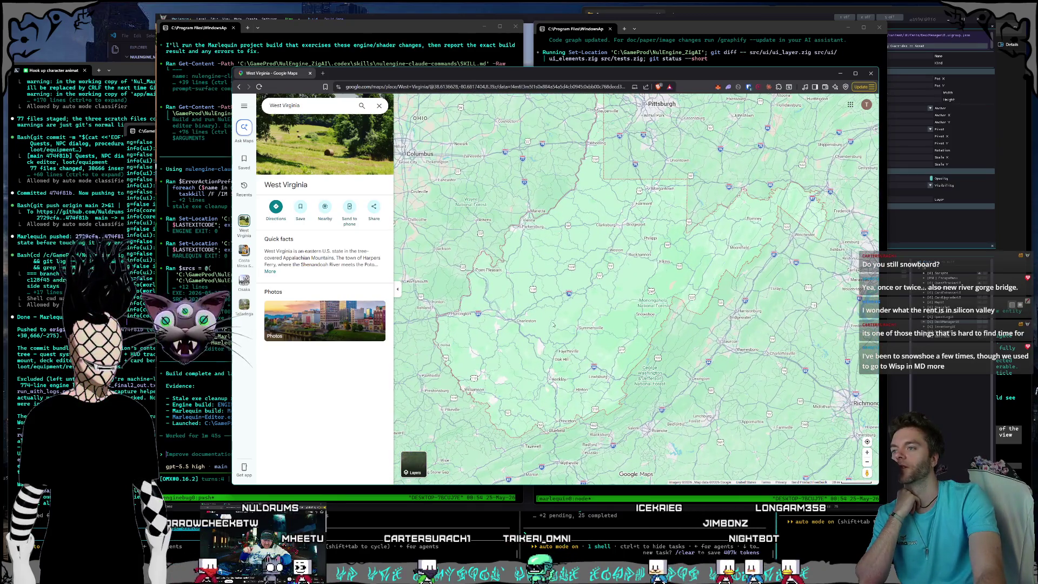
pyautogui.scroll(1, 553, 325)
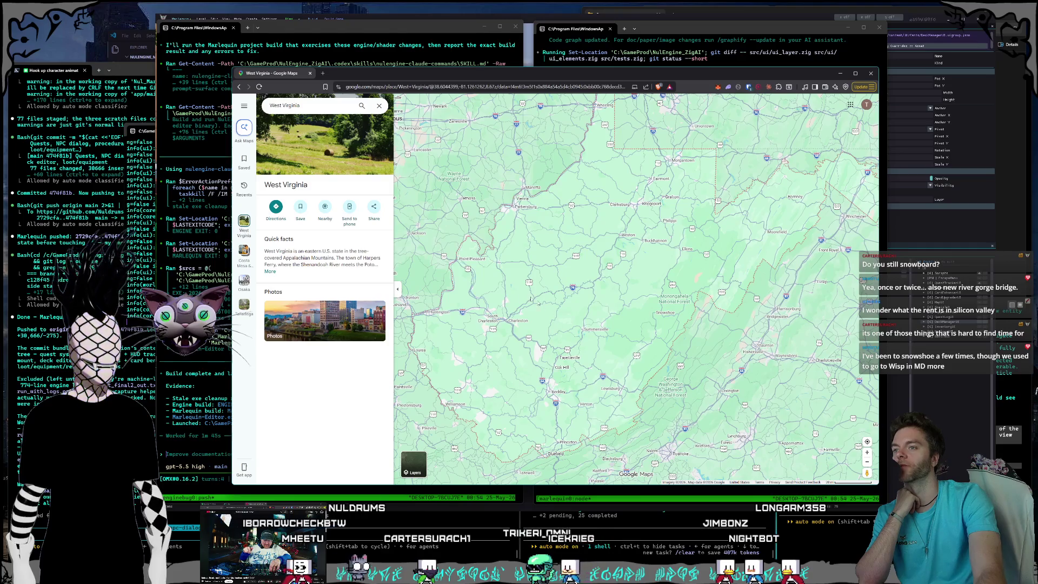
pyautogui.moveTo(535, 312)
pyautogui.mouseDown()
pyautogui.moveTo(568, 321)
pyautogui.moveTo(566, 283)
pyautogui.moveTo(555, 283)
pyautogui.mouseUp()
pyautogui.scroll(2, 550, 291)
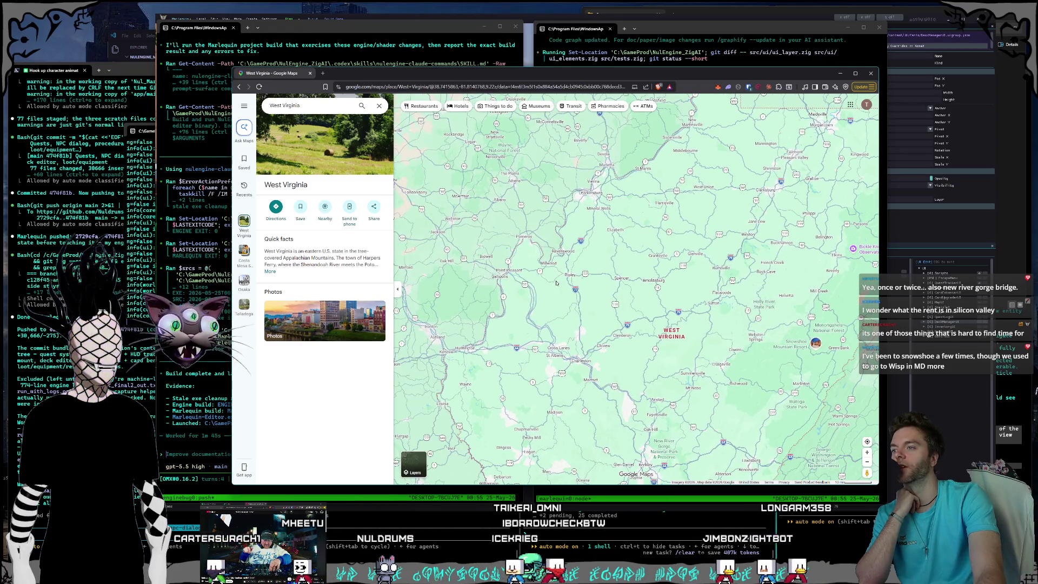
pyautogui.scroll(-3, 586, 282)
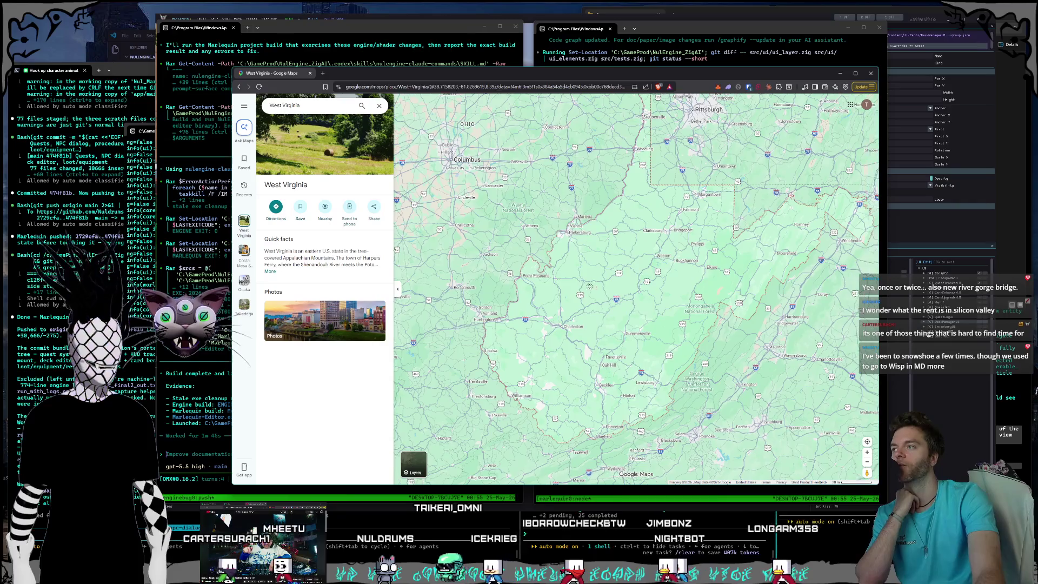
pyautogui.scroll(-2, 593, 289)
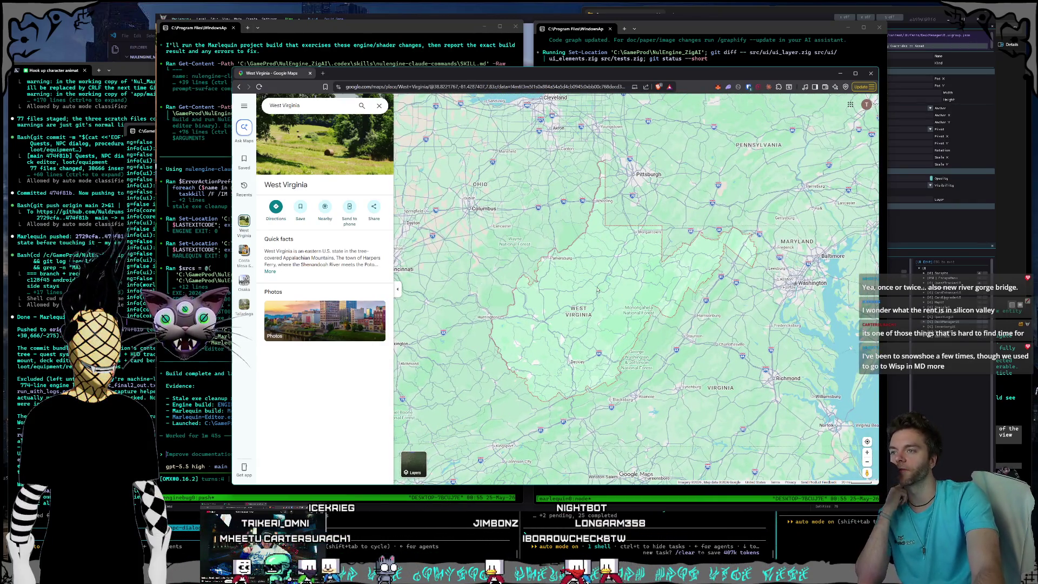
pyautogui.moveTo(597, 289); pyautogui.dragTo(582, 296)
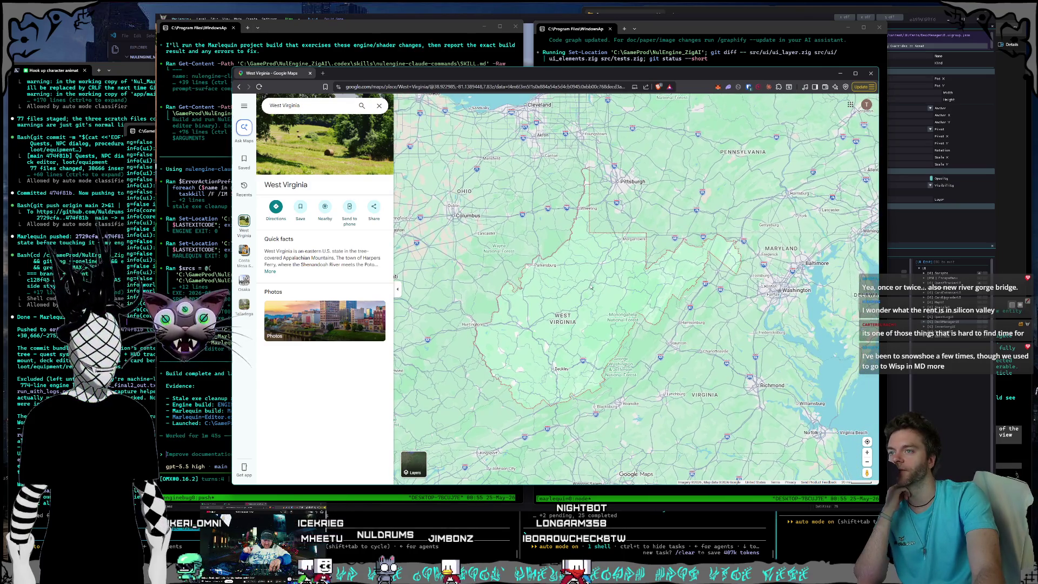
pyautogui.scroll(1, 591, 288)
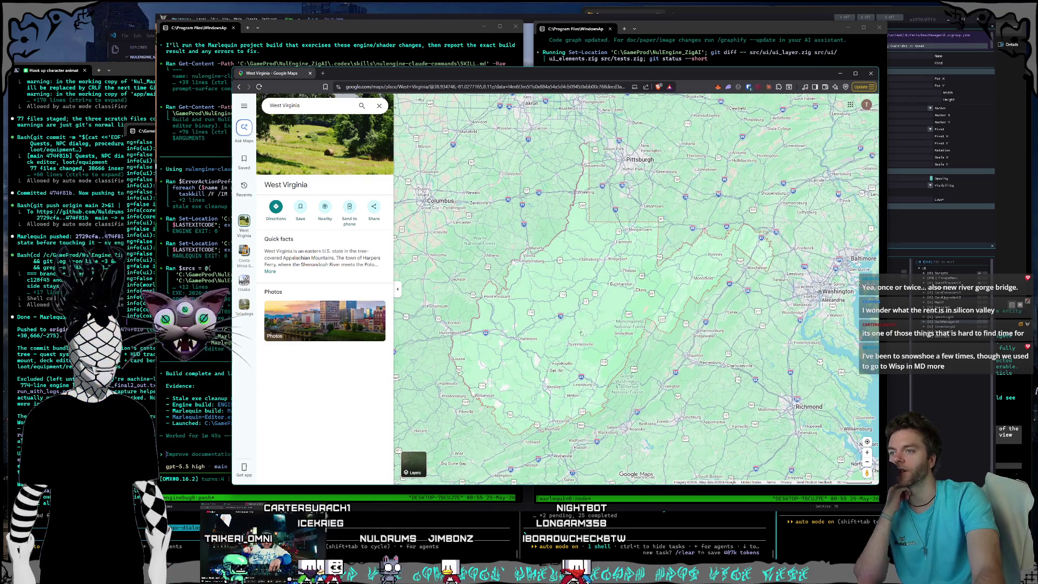
pyautogui.scroll(1, 580, 331)
pyautogui.scroll(1, 570, 332)
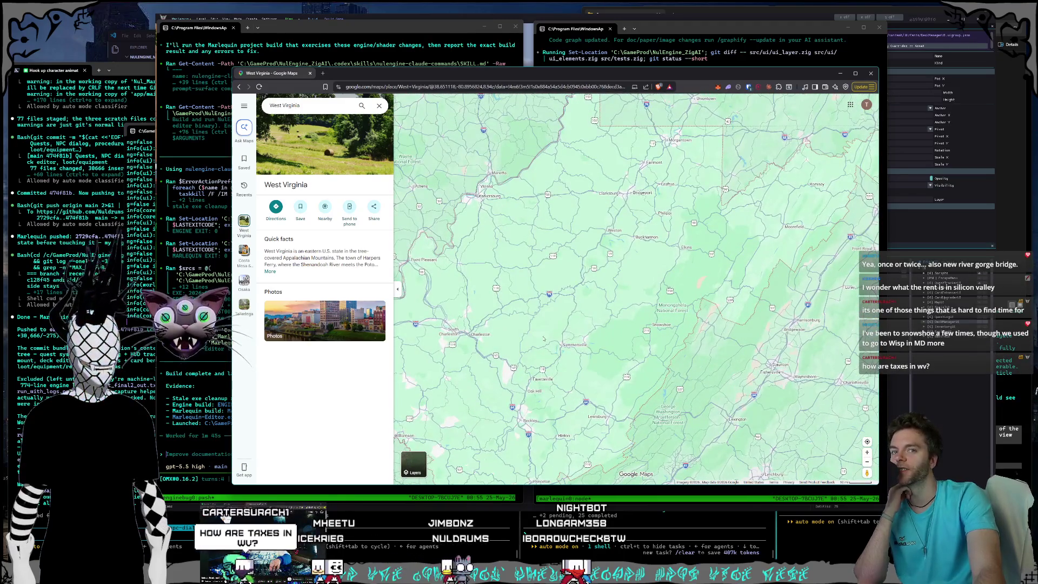
pyautogui.scroll(-1, 543, 338)
pyautogui.scroll(-1, 593, 325)
pyautogui.scroll(-1, 594, 325)
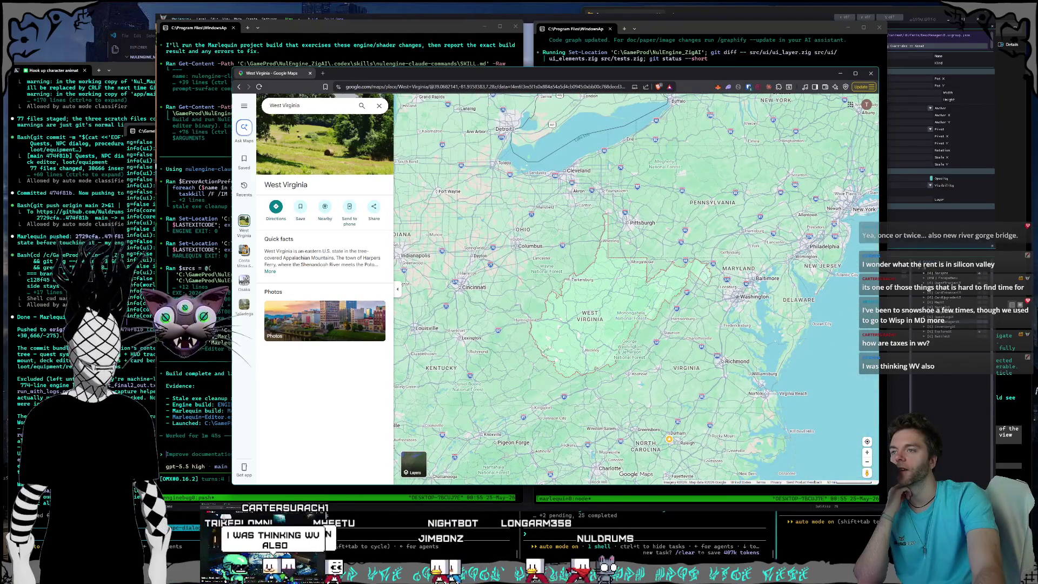
pyautogui.scroll(1, 608, 313)
# Re-centre the map on West Virginia and zoom in and out around Charleston.
pyautogui.moveTo(619, 311); pyautogui.dragTo(606, 317)
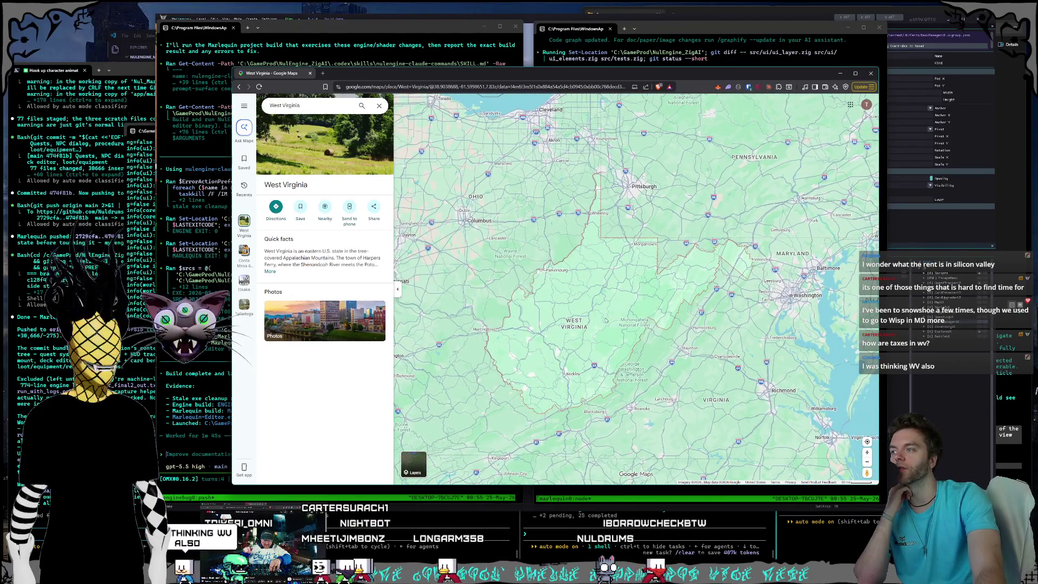
pyautogui.scroll(3, 555, 331)
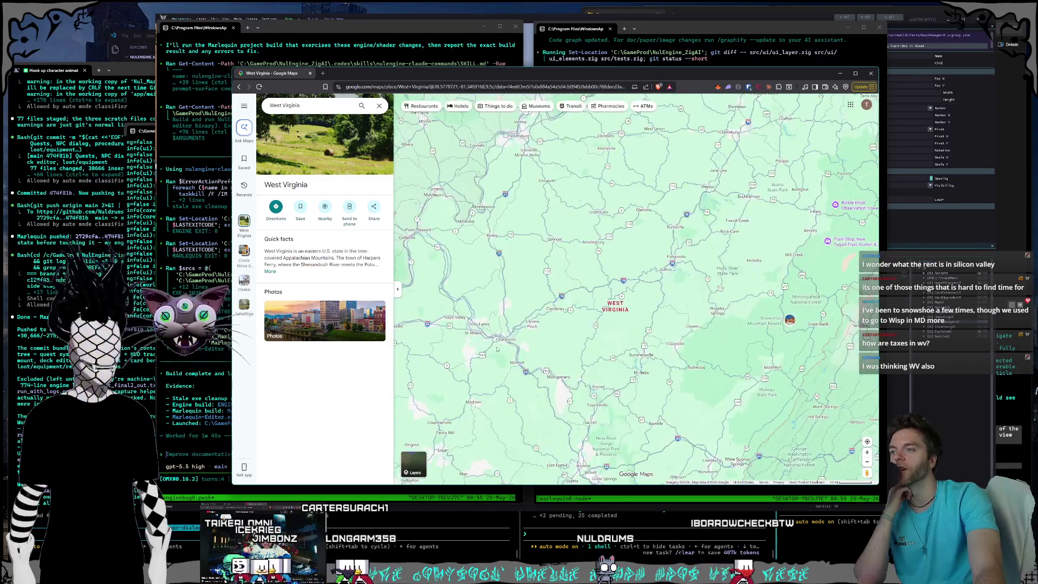
pyautogui.scroll(5, 557, 331)
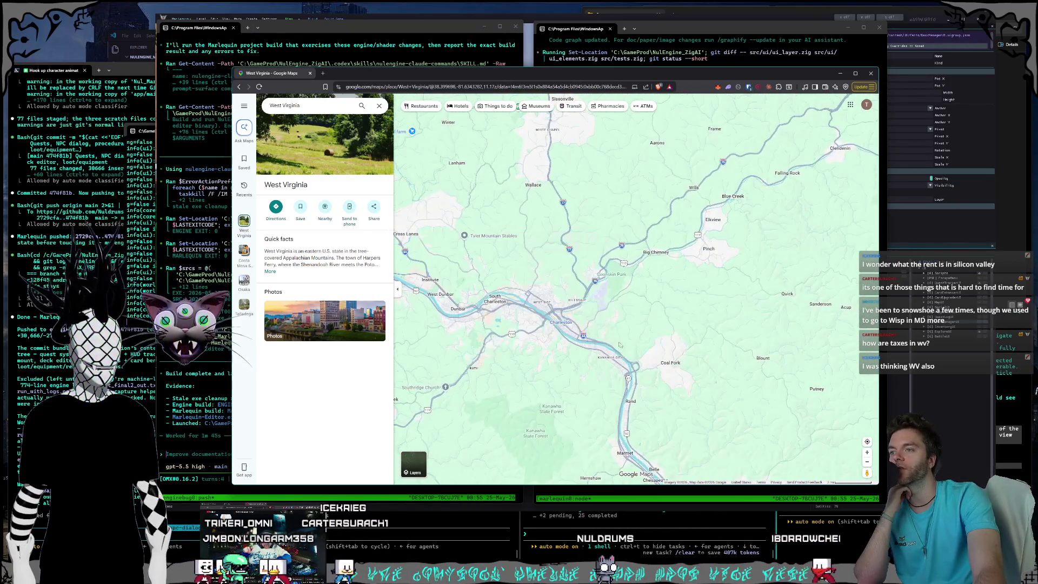
pyautogui.scroll(-3, 596, 339)
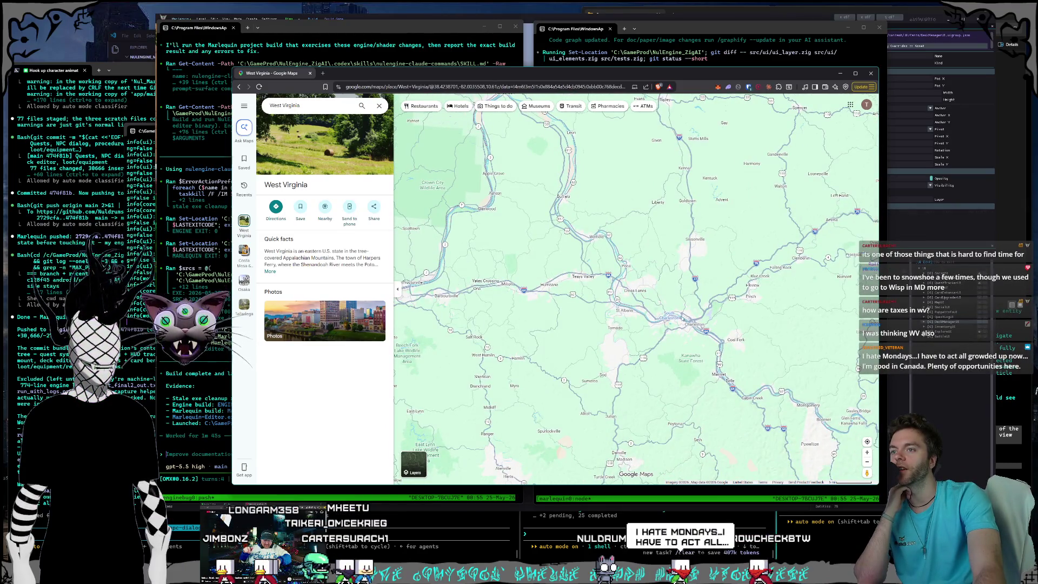
pyautogui.scroll(5, 630, 302)
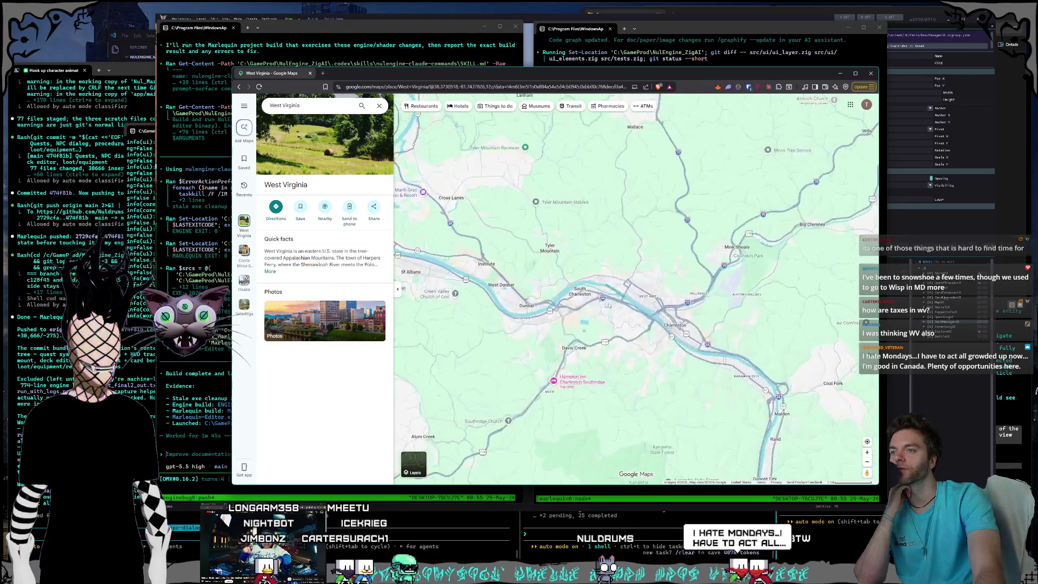
pyautogui.scroll(1, 649, 300)
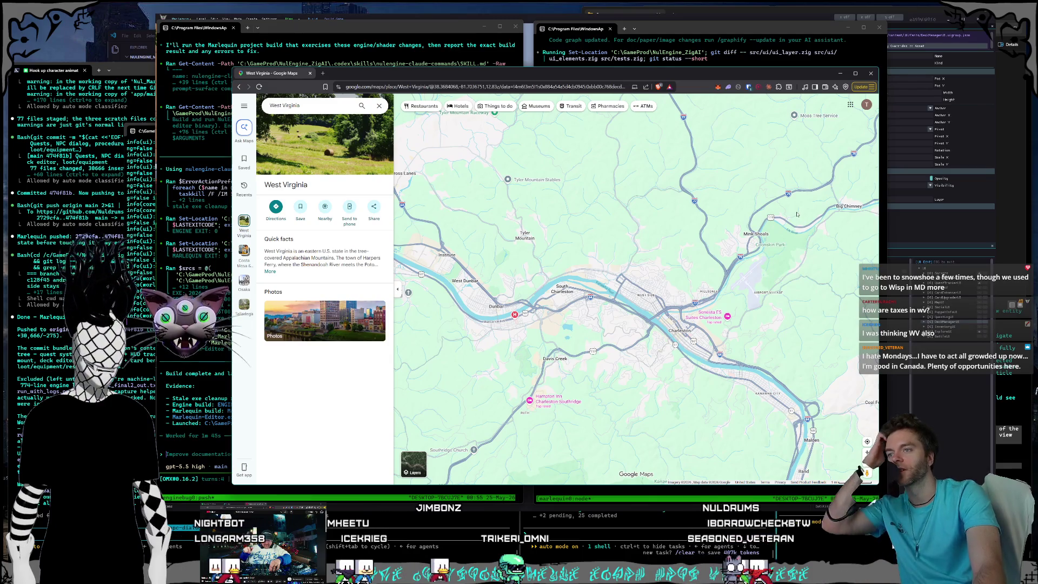
pyautogui.scroll(-5, 689, 223)
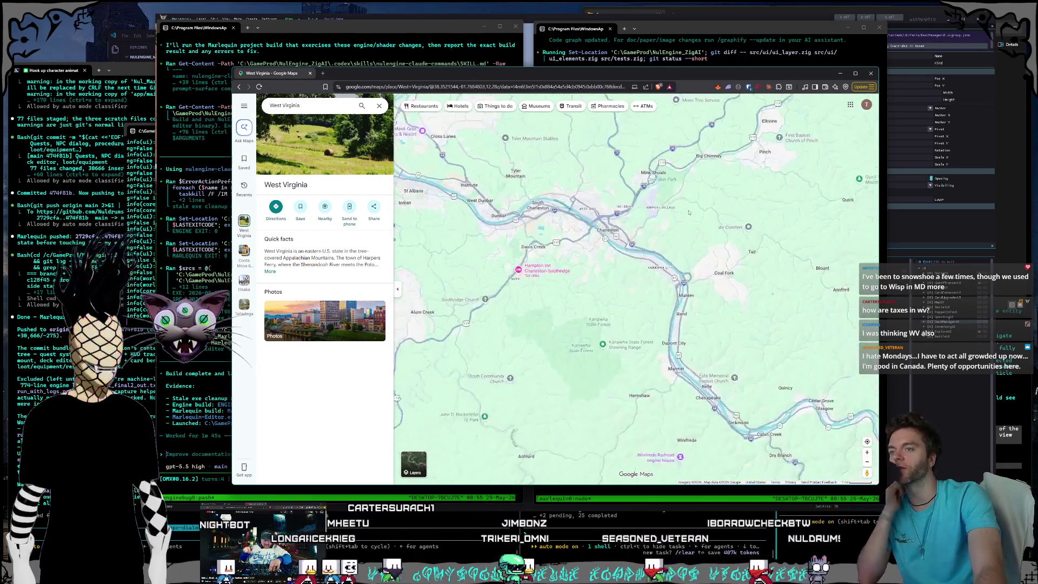
pyautogui.scroll(-3, 690, 223)
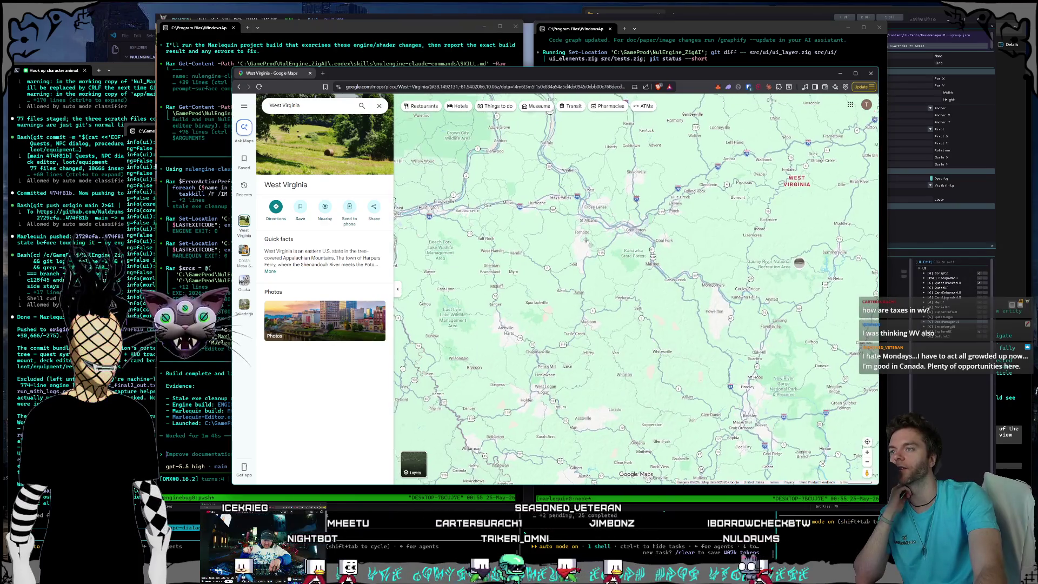
pyautogui.scroll(-2, 690, 224)
pyautogui.scroll(-5, 648, 291)
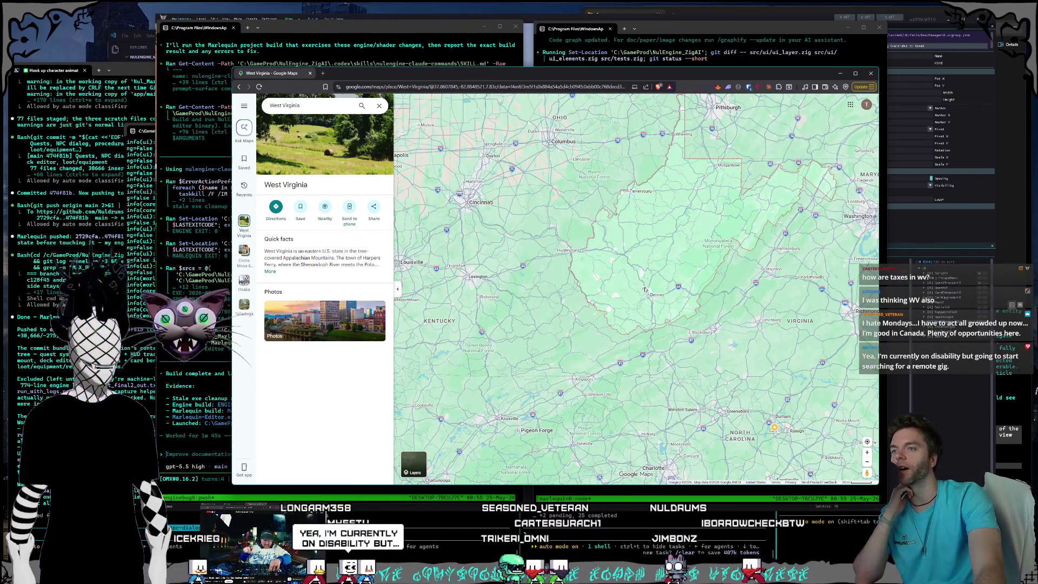
pyautogui.scroll(2, 667, 252)
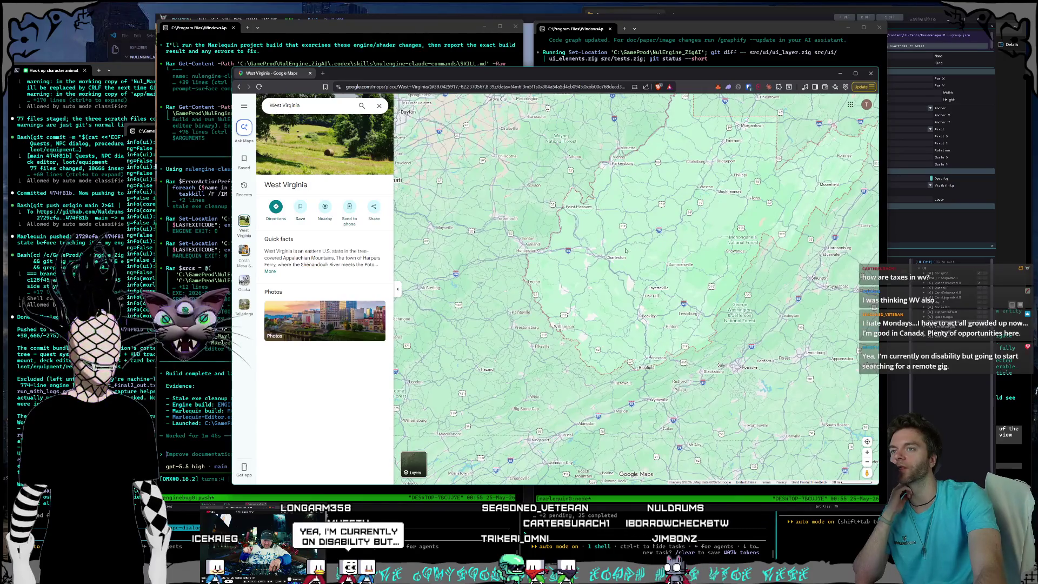
pyautogui.scroll(2, 603, 253)
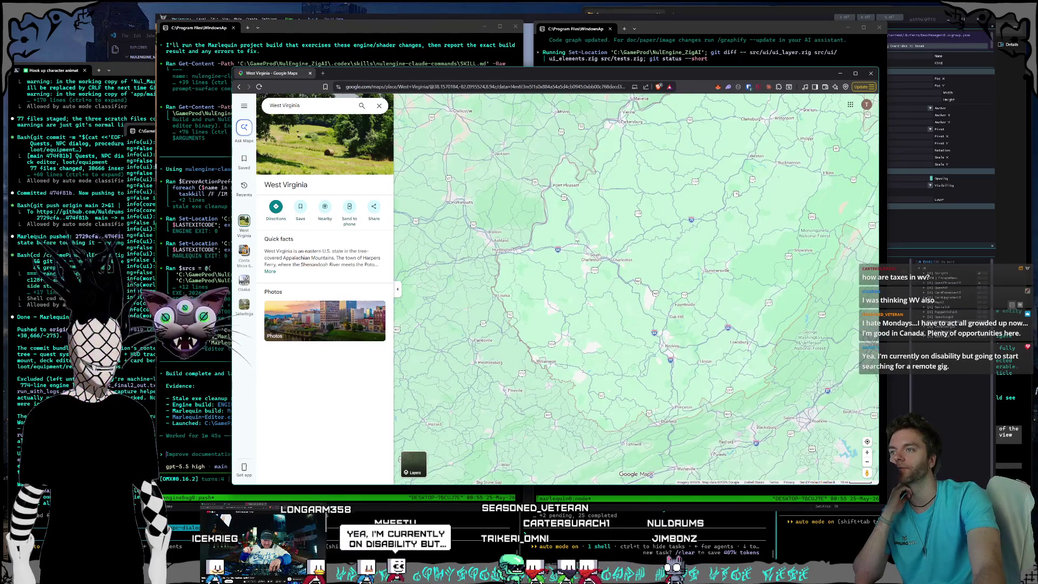
pyautogui.scroll(1, 624, 243)
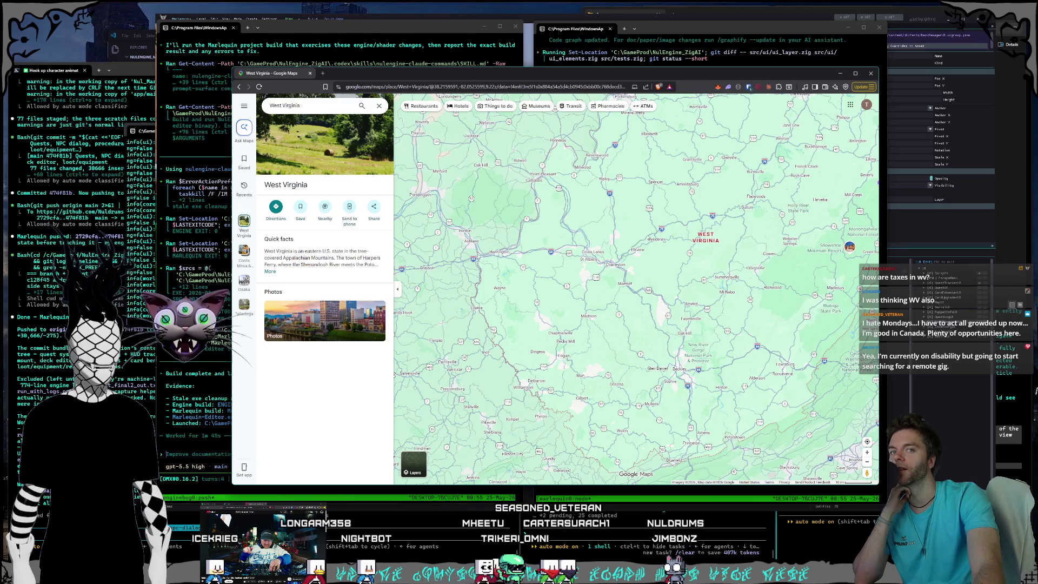
pyautogui.scroll(1, 648, 236)
pyautogui.scroll(1, 649, 238)
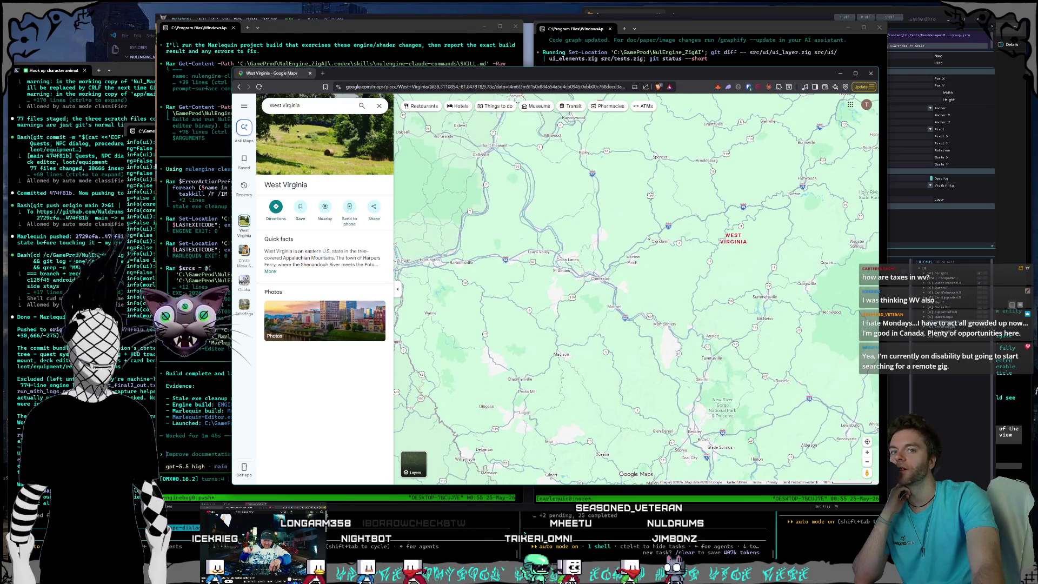
pyautogui.scroll(2, 641, 268)
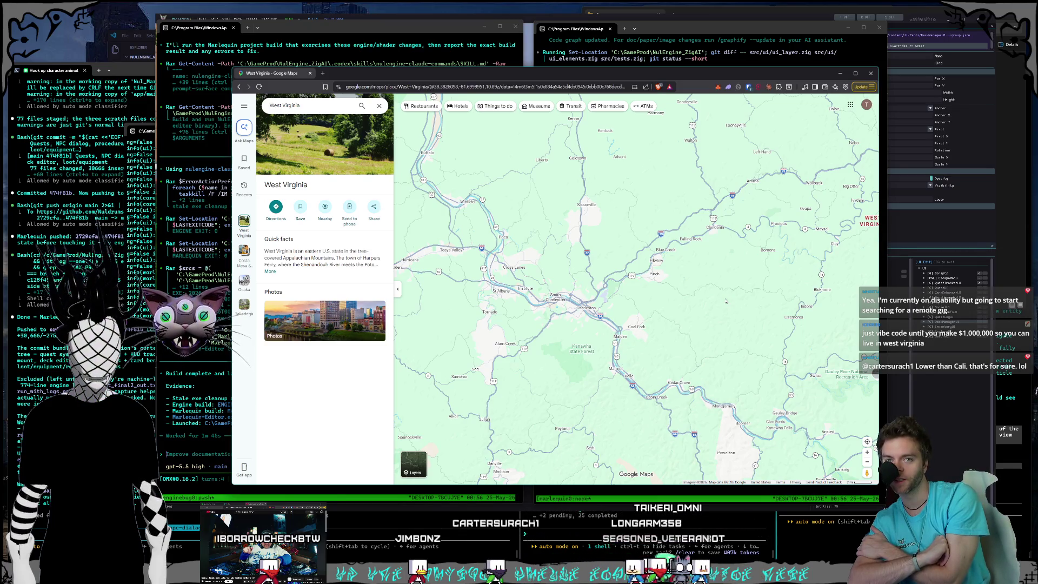
# Open a new browser tab and enter 'west virginia taxes' in its address bar.
pyautogui.click(327, 75)
pyautogui.write('west virgin')
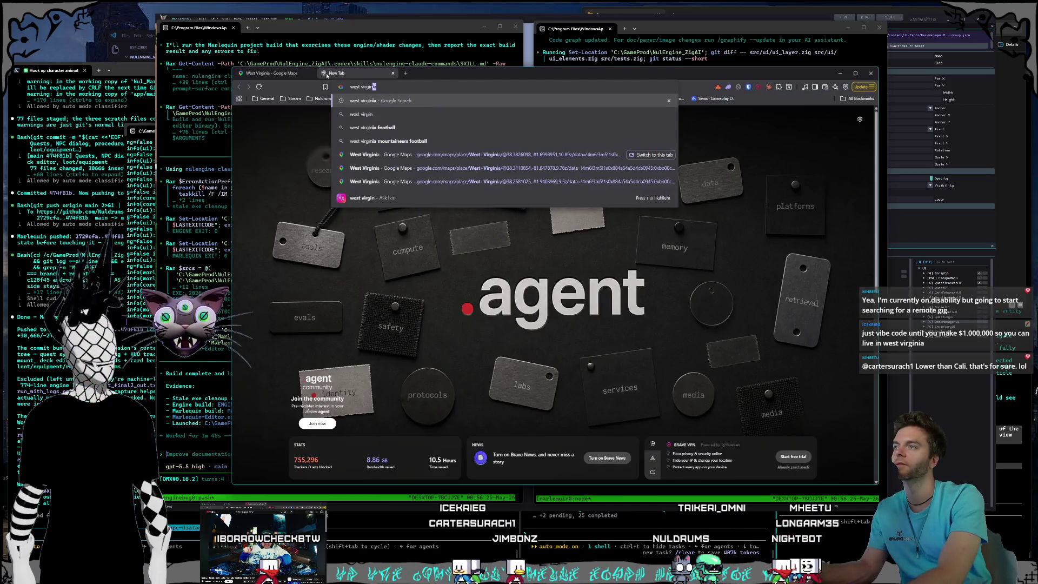
pyautogui.write('ia taxes')
# Search 'west virginia taxes', then replace the query with 'california taxes' and search again.
pyautogui.press('Return')
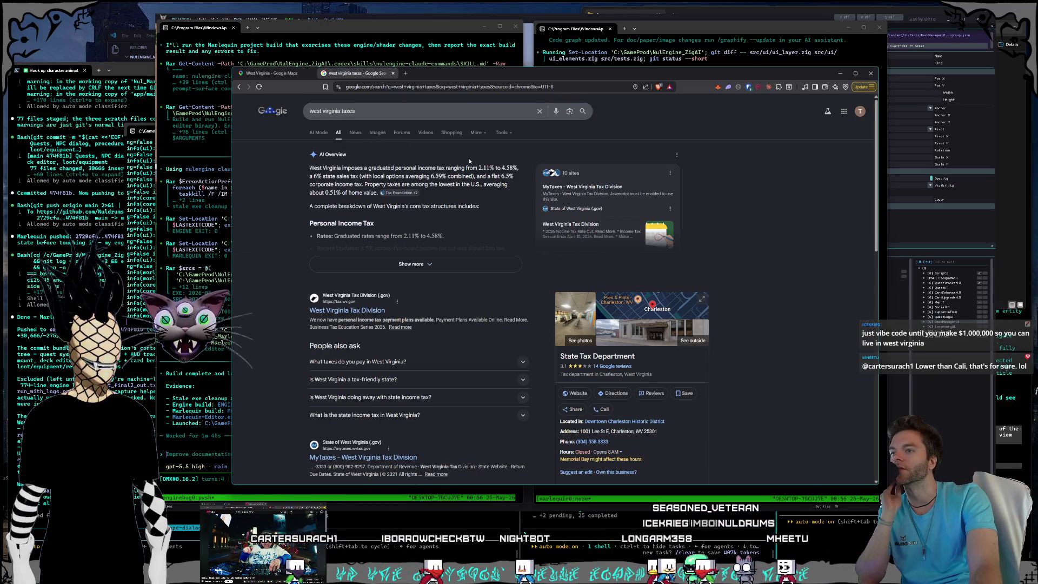
pyautogui.press('/')
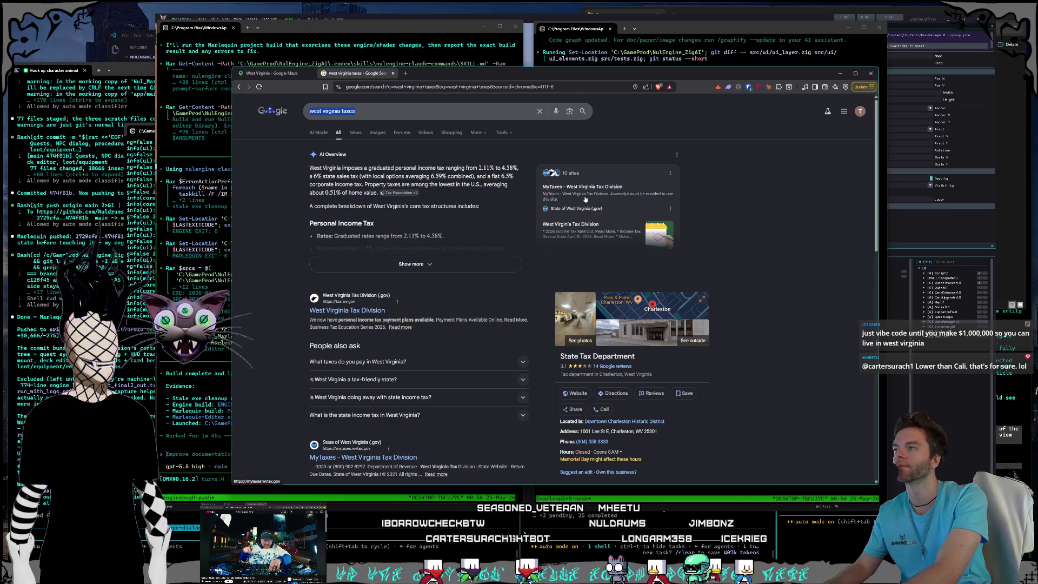
pyautogui.write('california taxes')
pyautogui.press('Return')
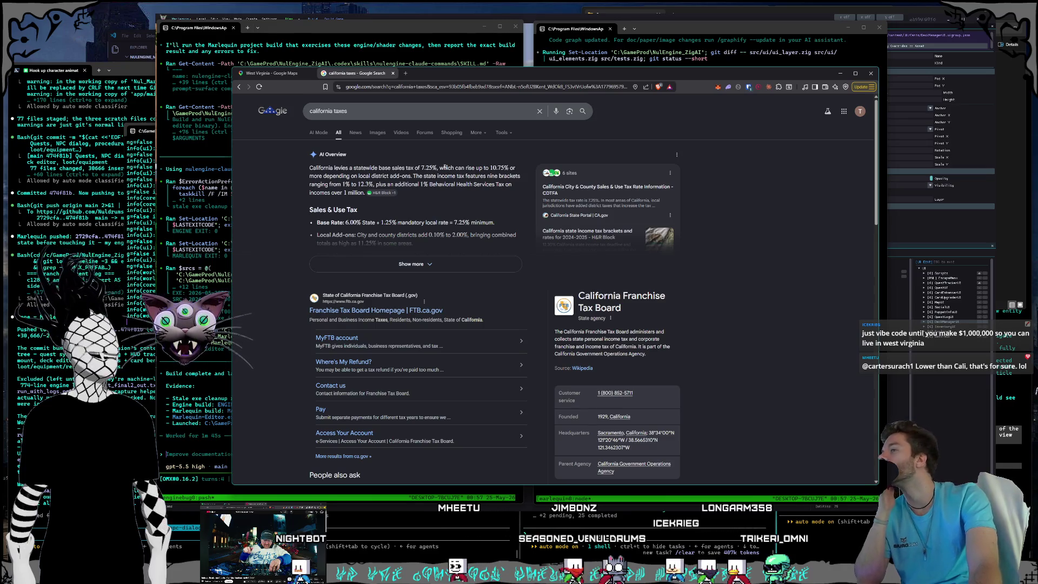
pyautogui.click(393, 74)
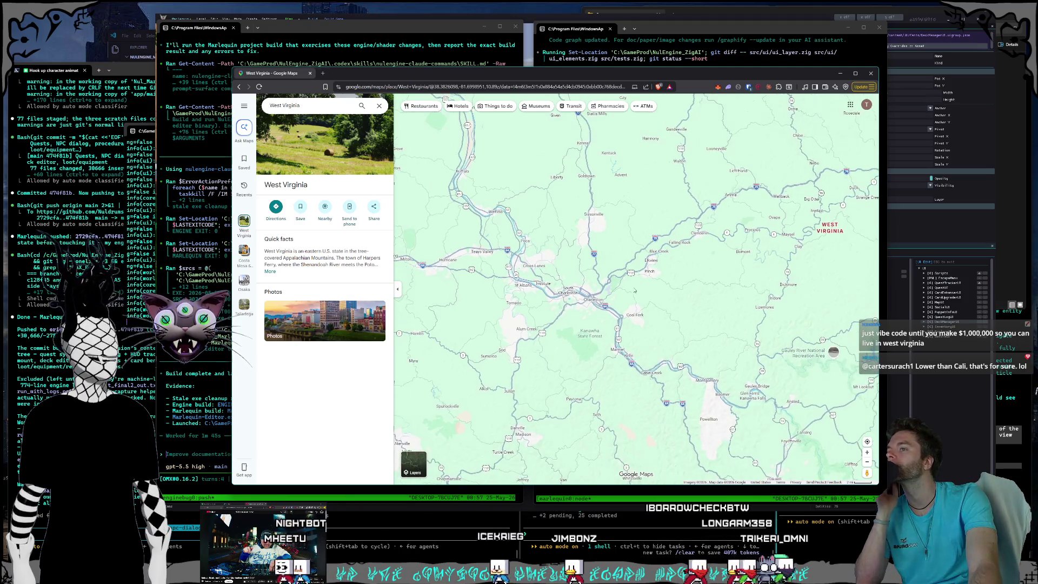
# Zoom the map in and out over West Virginia and its neighbouring states.
pyautogui.scroll(-5, 635, 291)
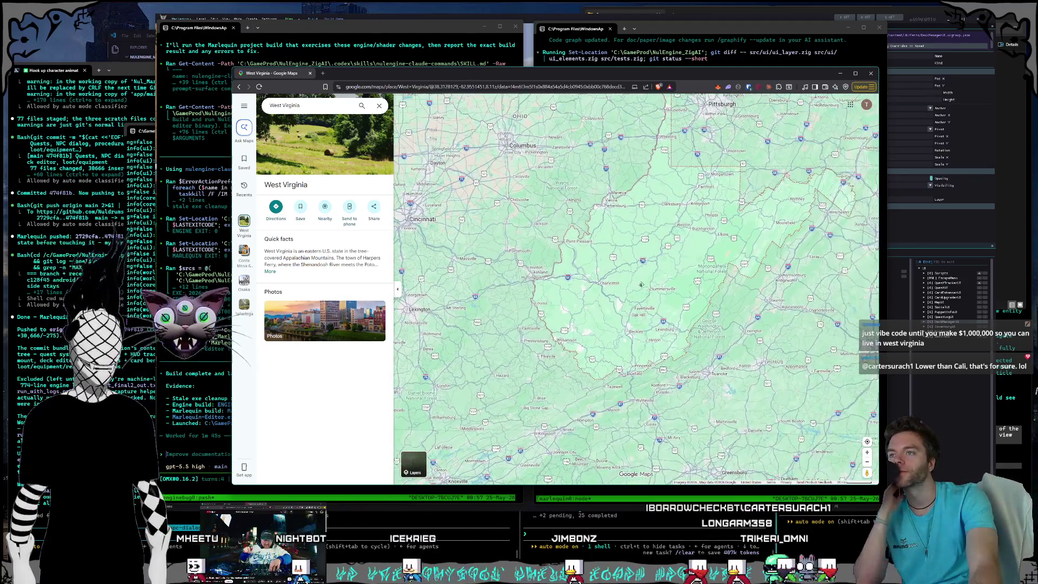
pyautogui.scroll(2, 606, 268)
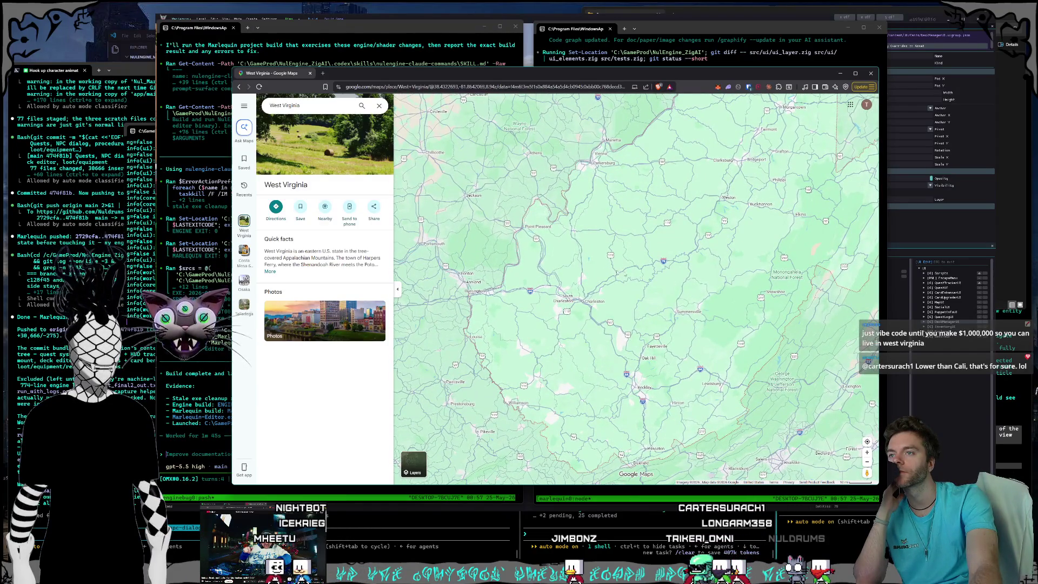
pyautogui.scroll(-3, 690, 290)
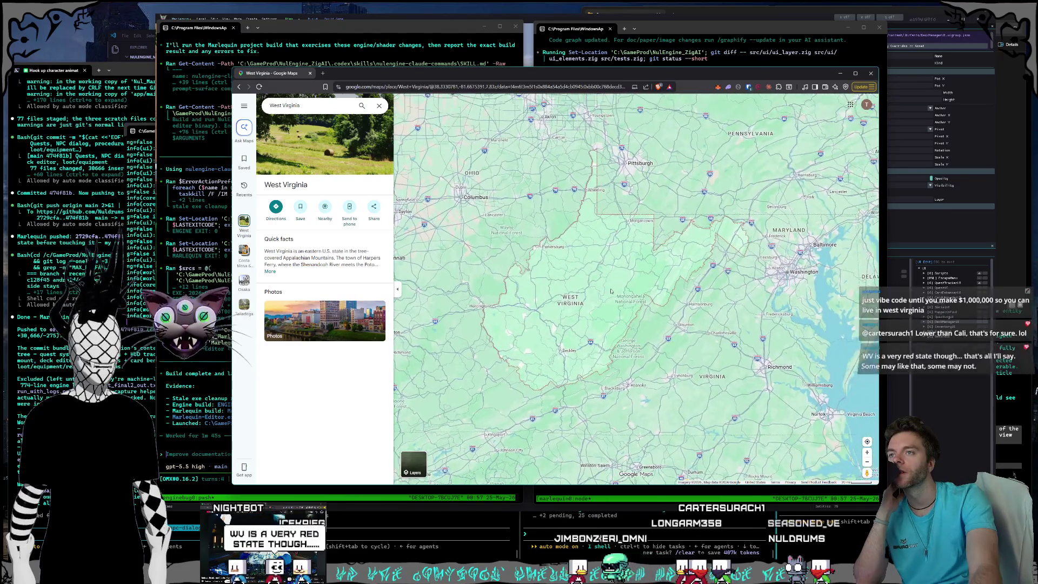
pyautogui.scroll(2, 607, 282)
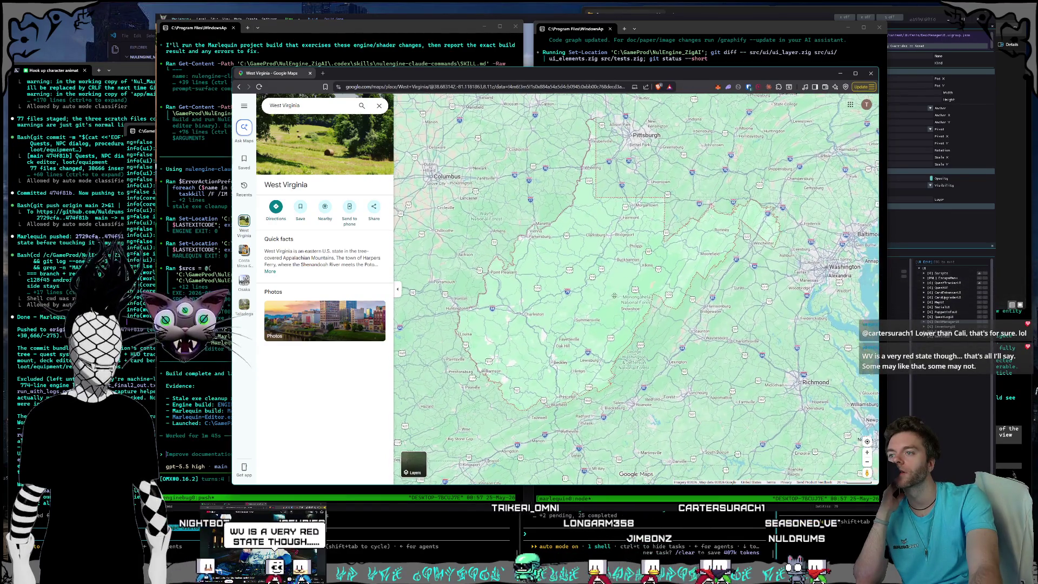
pyautogui.scroll(2, 611, 330)
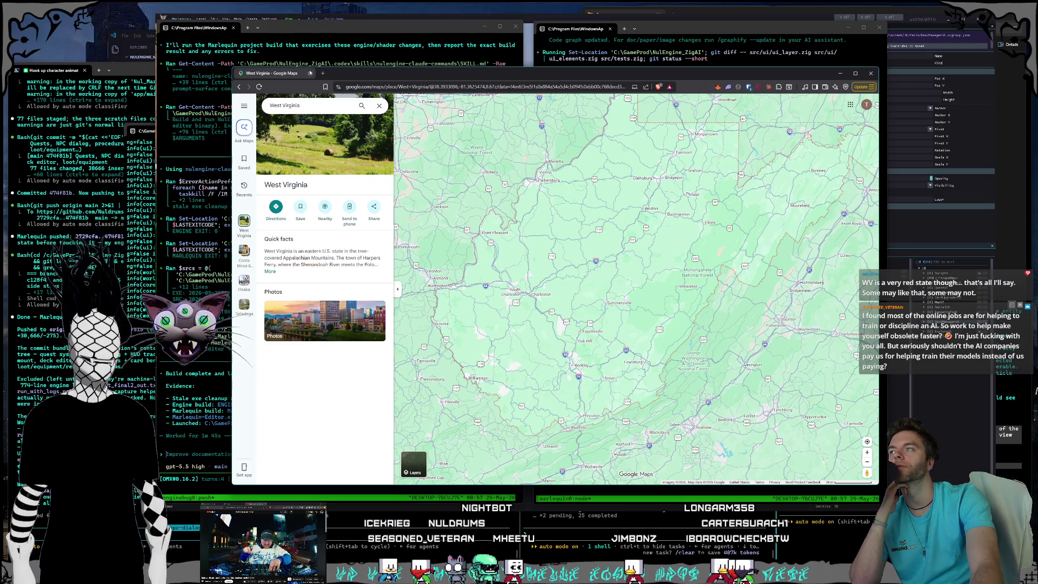
# Close the browser and bring the left and right Codex sessions forward in turn.
pyautogui.click(311, 73)
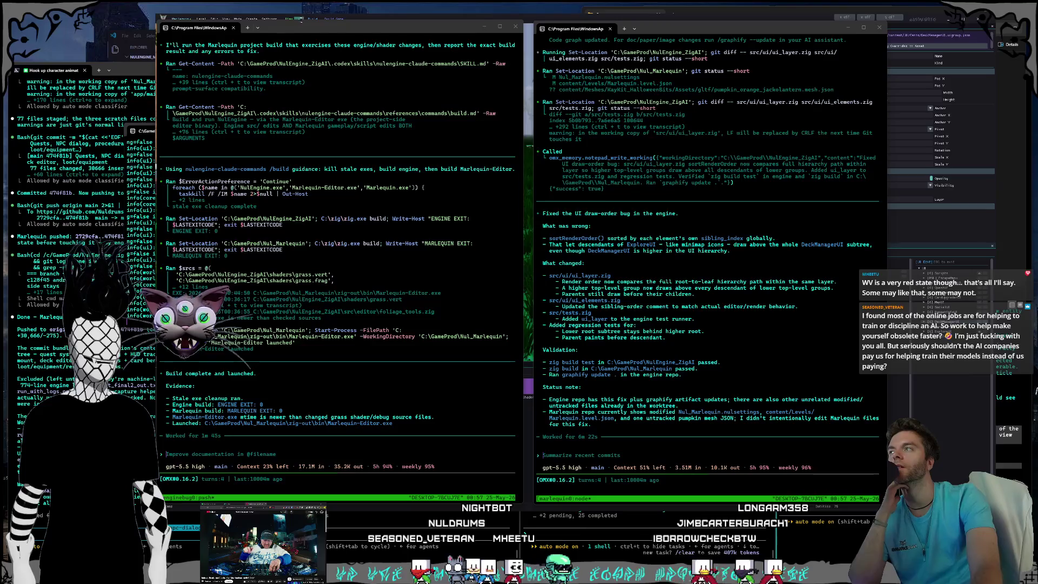
pyautogui.moveTo(300, 20); pyautogui.dragTo(318, 31)
pyautogui.moveTo(672, 29); pyautogui.dragTo(671, 32)
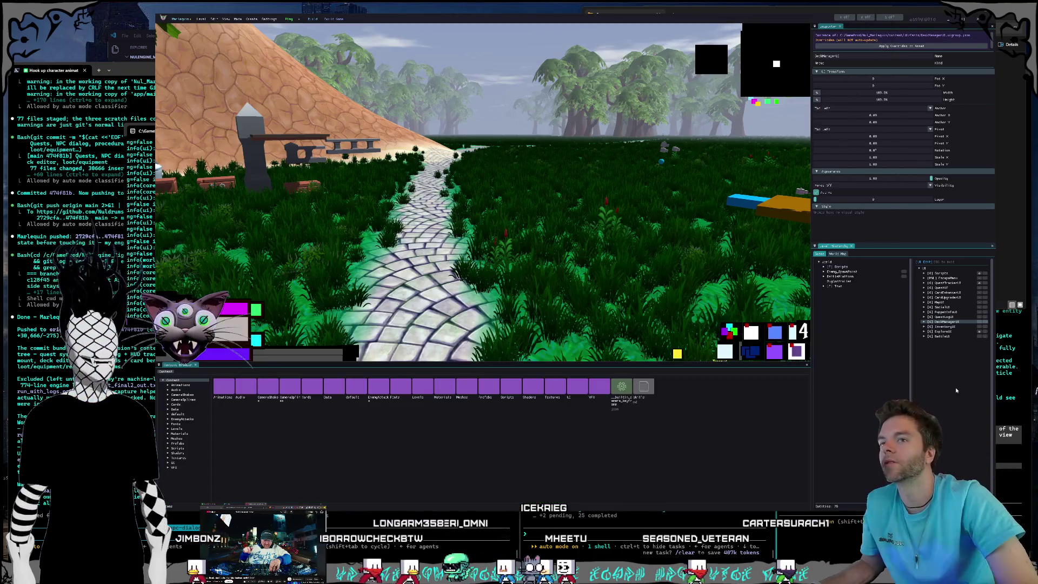
pyautogui.click(955, 388)
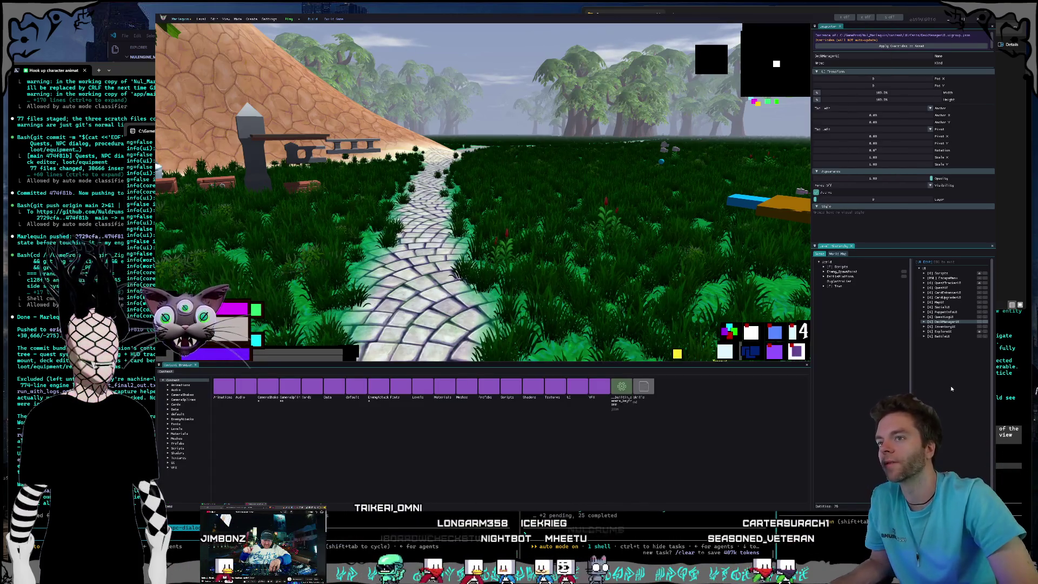
# Inspect QuestTrackerUI and MapUI, then turn on DeckManagerUI's visibility in the hierarchy.
pyautogui.click(939, 282)
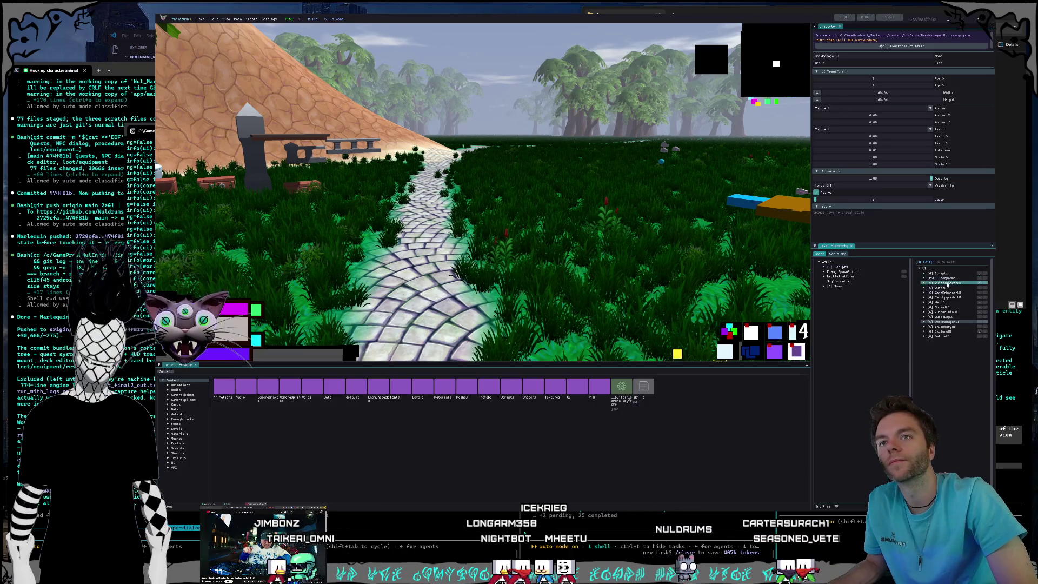
pyautogui.click(940, 302)
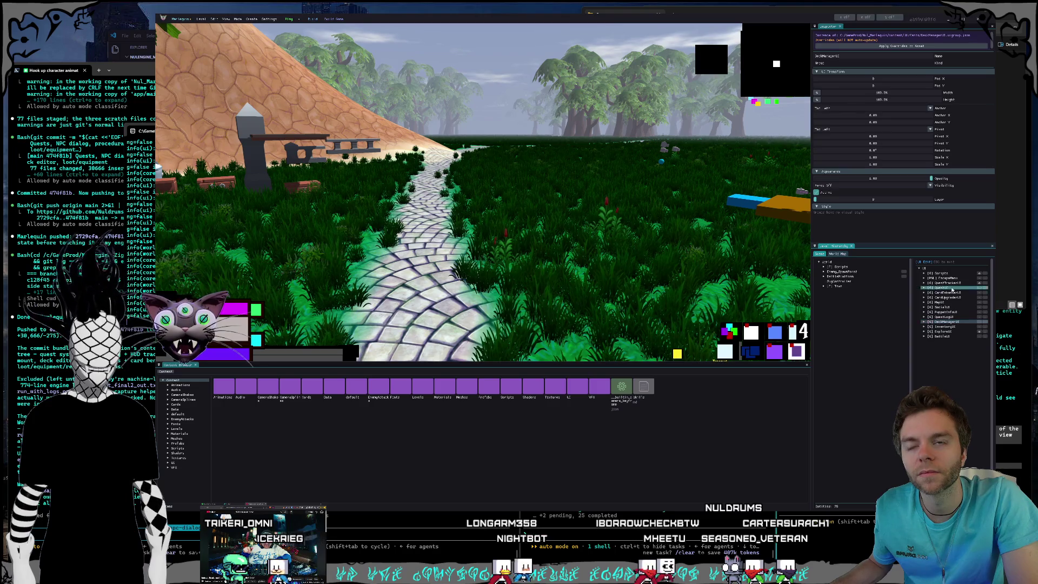
pyautogui.click(979, 322)
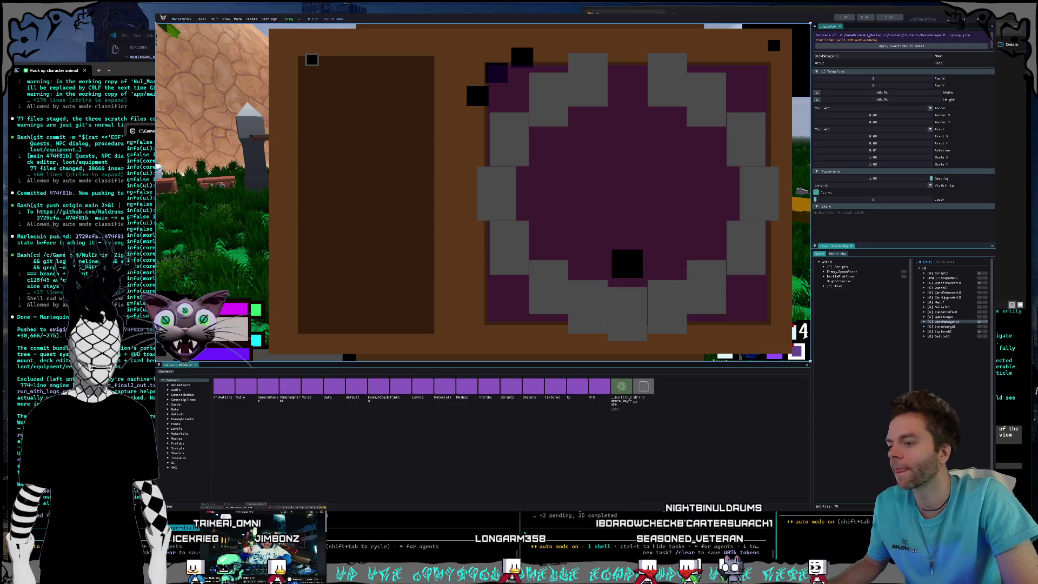
# Check the Marlequin build terminal and right agent session, then return to the editor.
pyautogui.moveTo(516, 574)
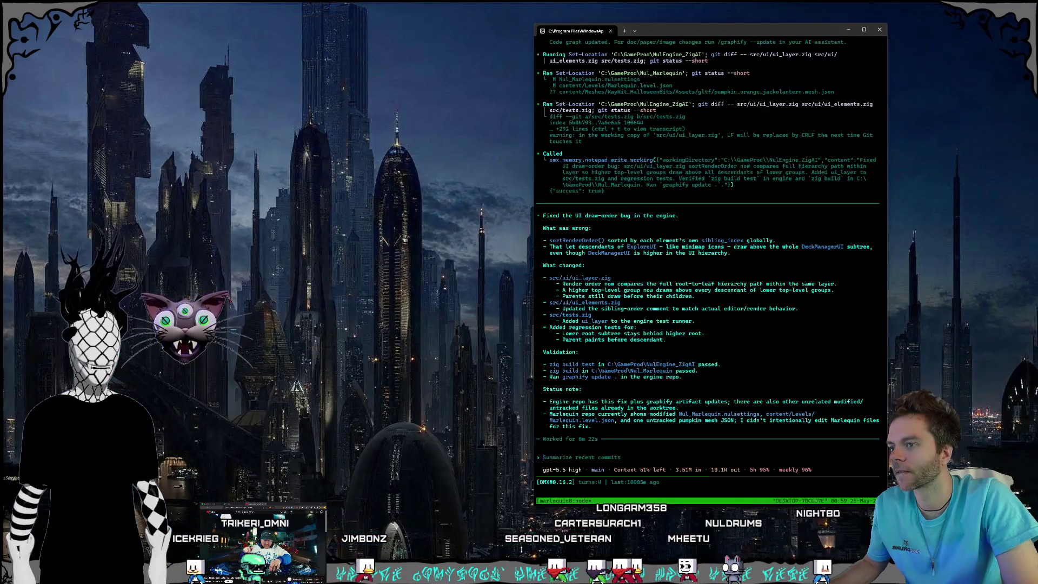
pyautogui.click(521, 552)
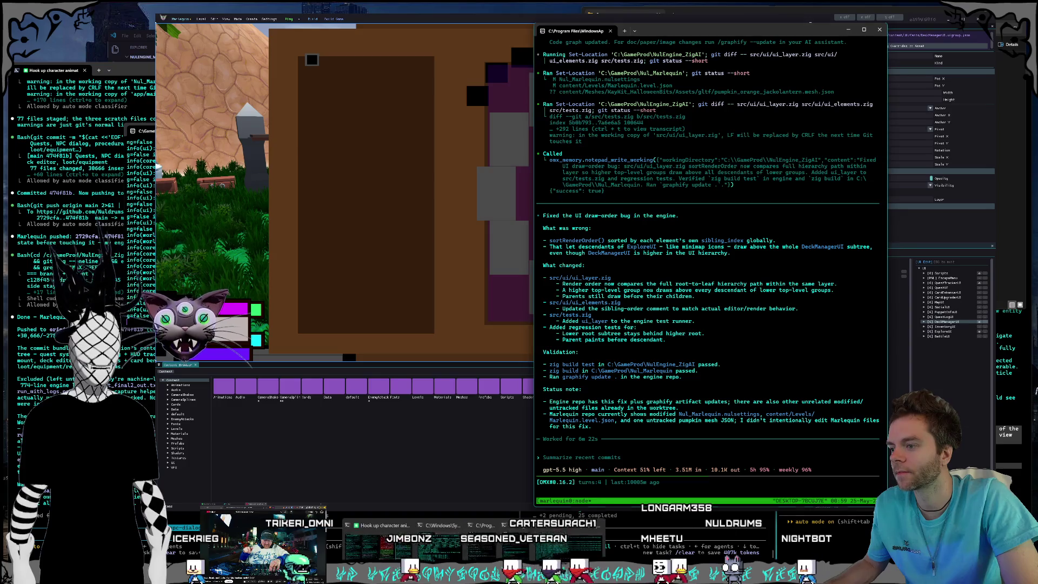
pyautogui.click(595, 540)
pyautogui.click(609, 457)
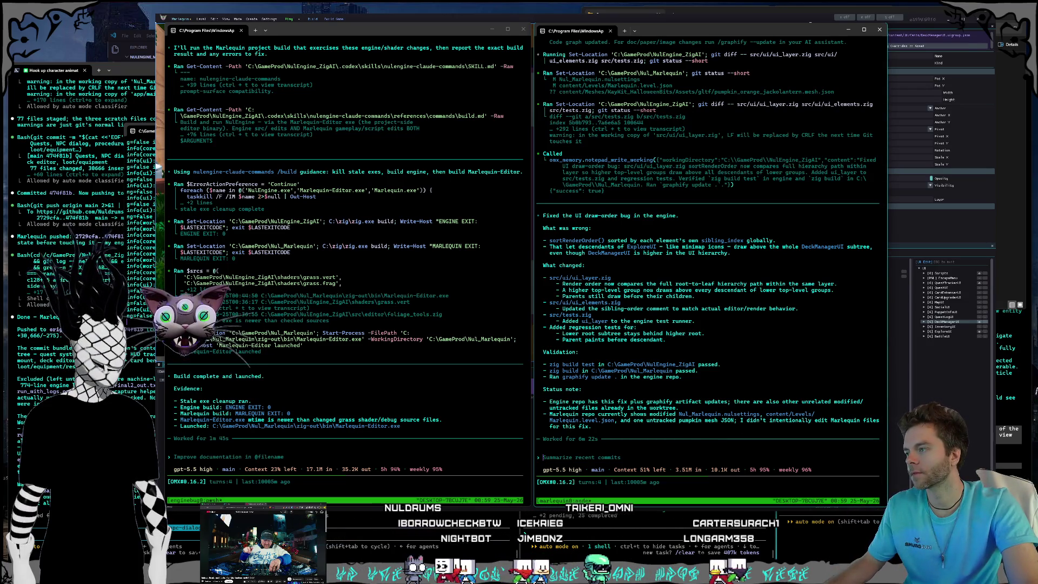
pyautogui.hotkey('alt', 'Tab')
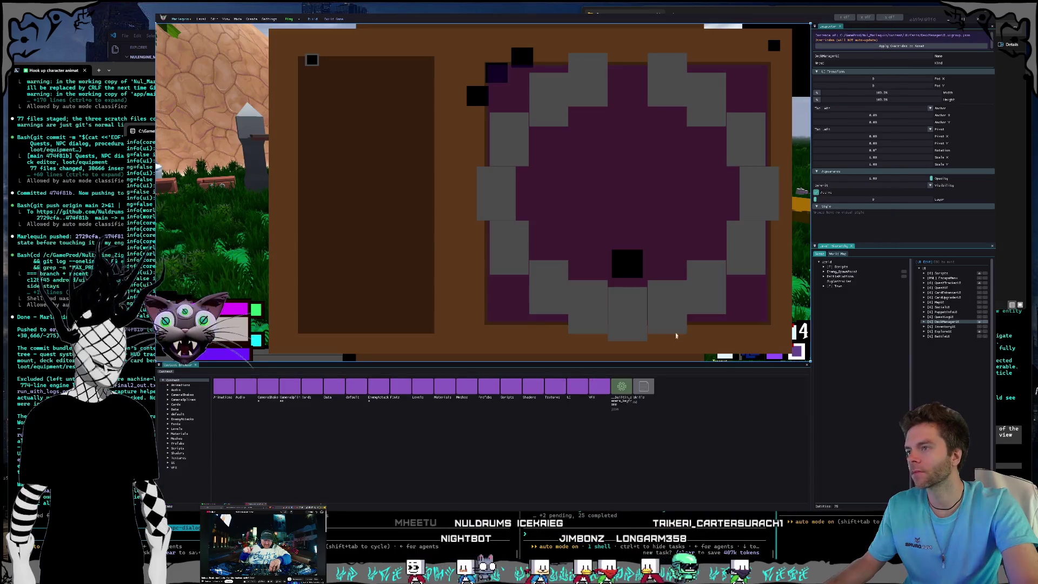
# Hide DeckManagerUI, then fly the camera via the World Map over the sandy hill toward the trees.
pyautogui.click(979, 323)
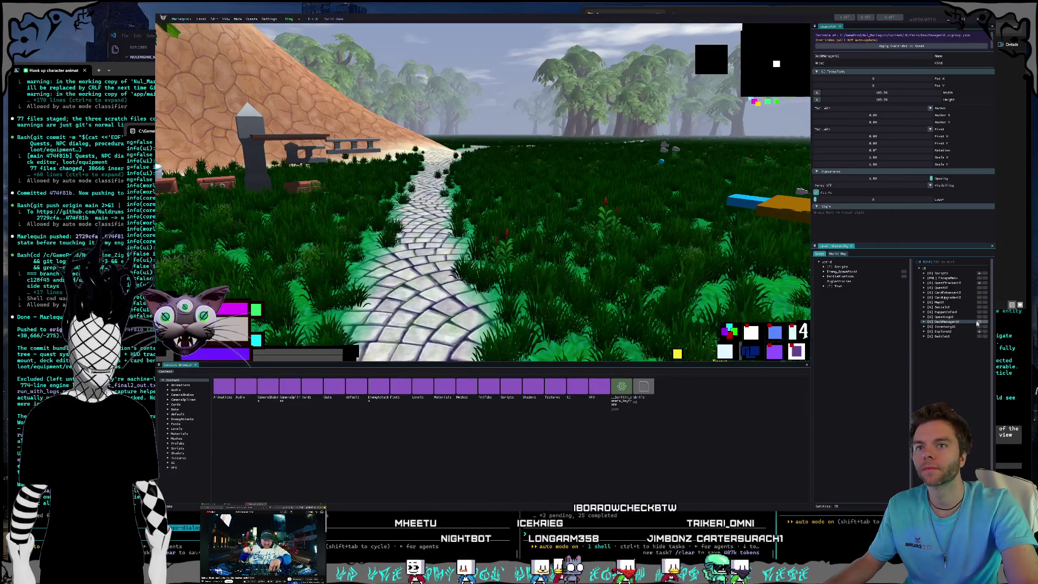
pyautogui.moveTo(533, 178)
pyautogui.mouseDown()
pyautogui.moveTo(400, 162)
pyautogui.moveTo(519, 195)
pyautogui.mouseUp()
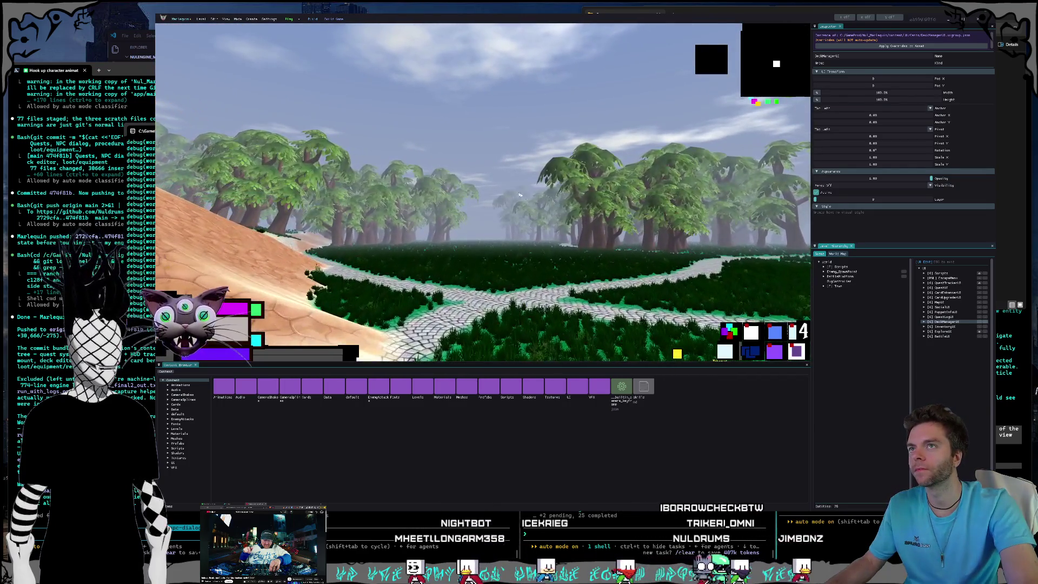
pyautogui.click(841, 253)
pyautogui.click(912, 275)
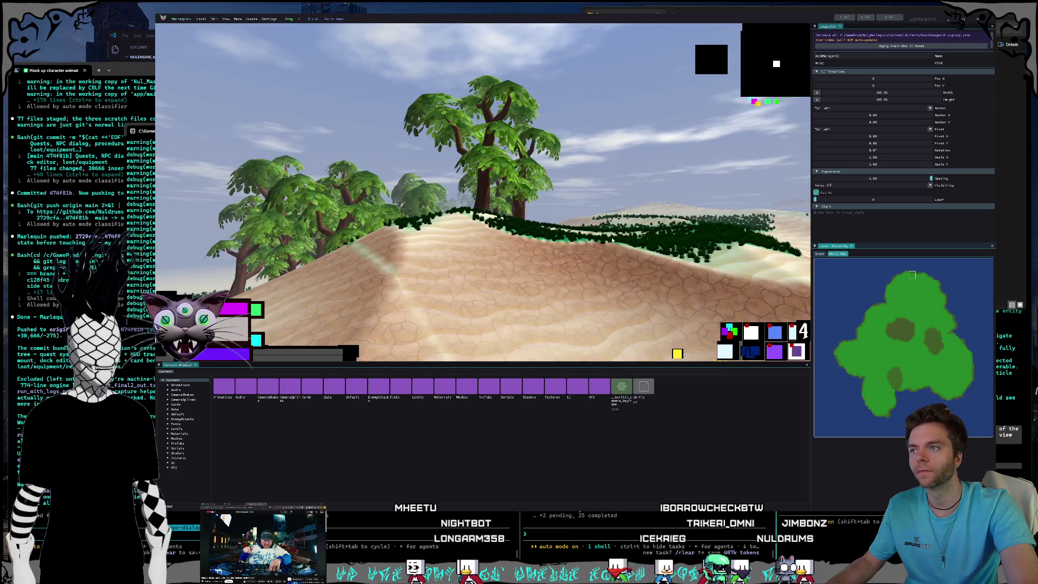
pyautogui.scroll(1, 612, 239)
pyautogui.press('w')
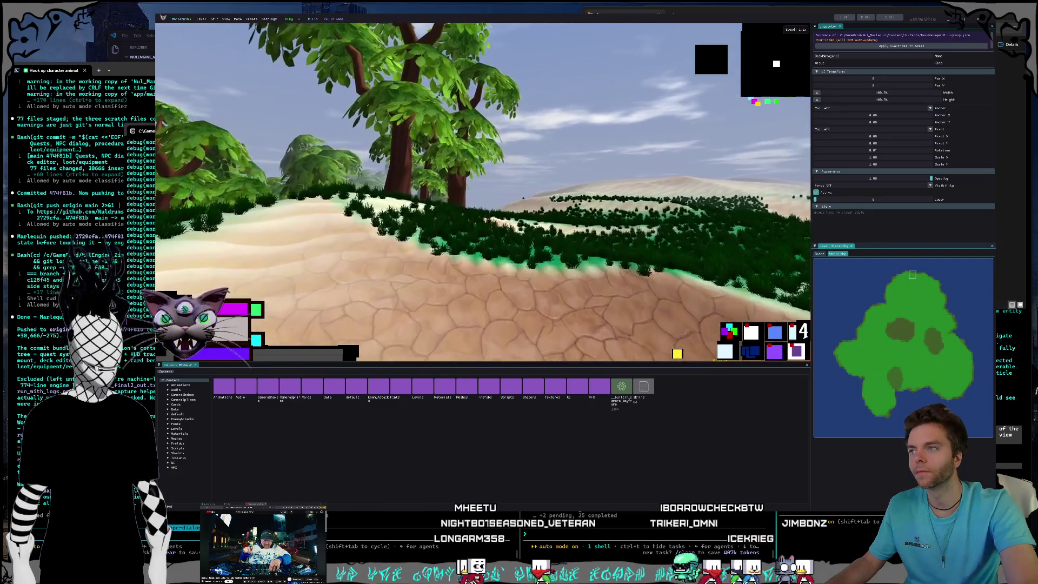
pyautogui.press('w')
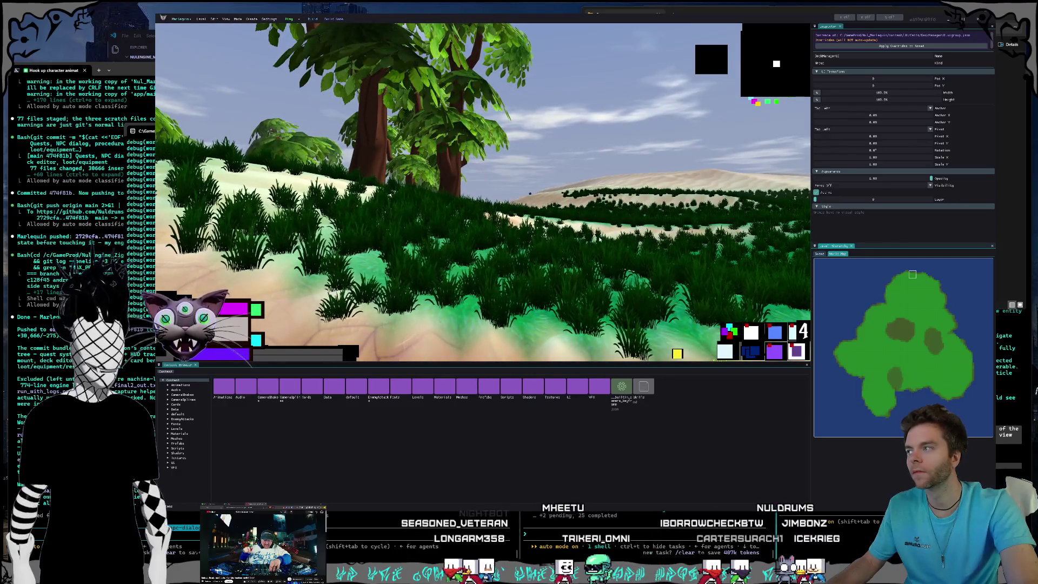
# Move the debug log window aside, fly on into the grass, then close the editor.
pyautogui.click(134, 135)
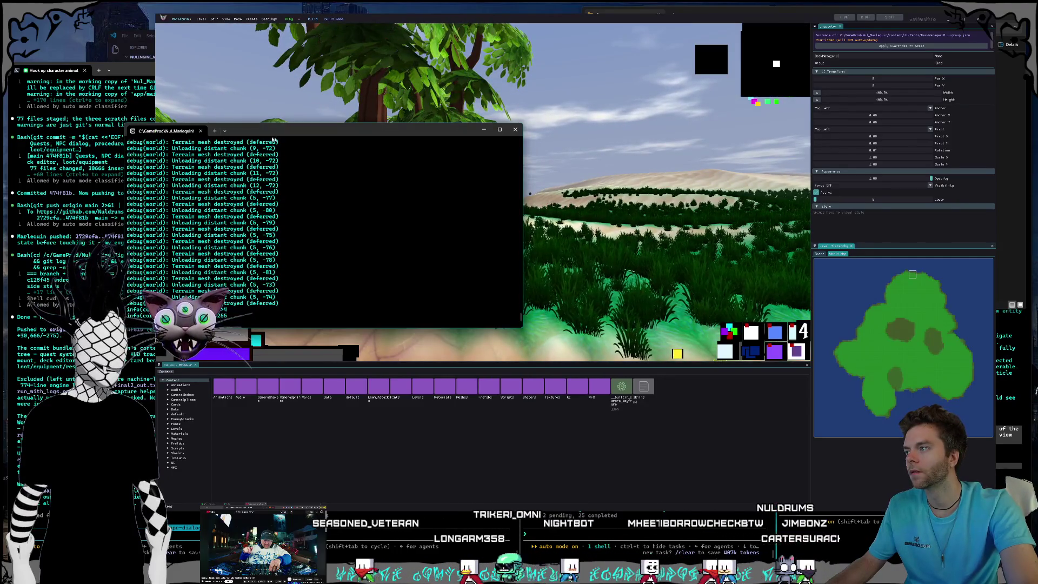
pyautogui.moveTo(288, 136); pyautogui.dragTo(240, 128)
pyautogui.click(569, 231)
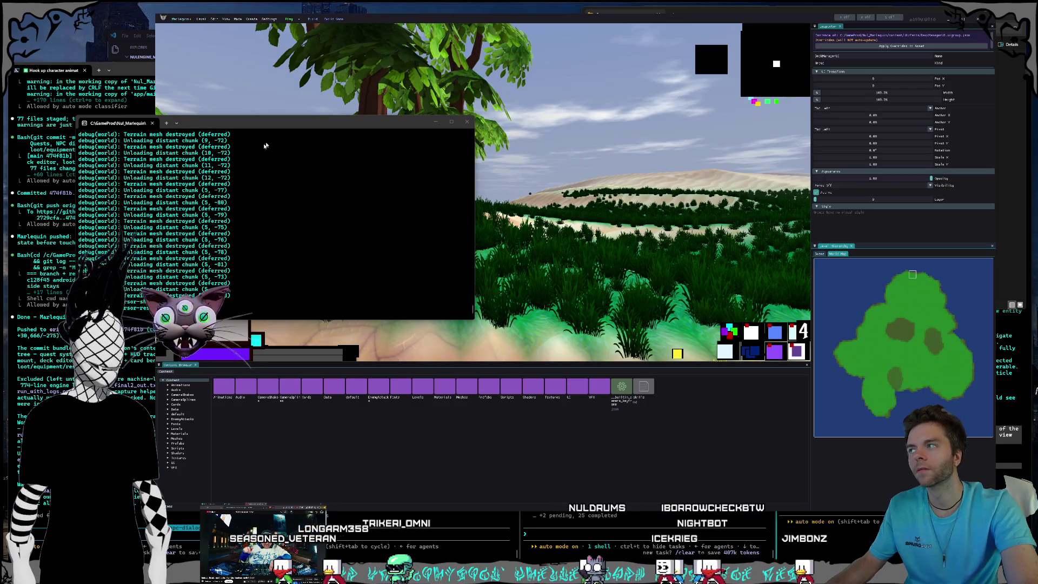
pyautogui.click(578, 269)
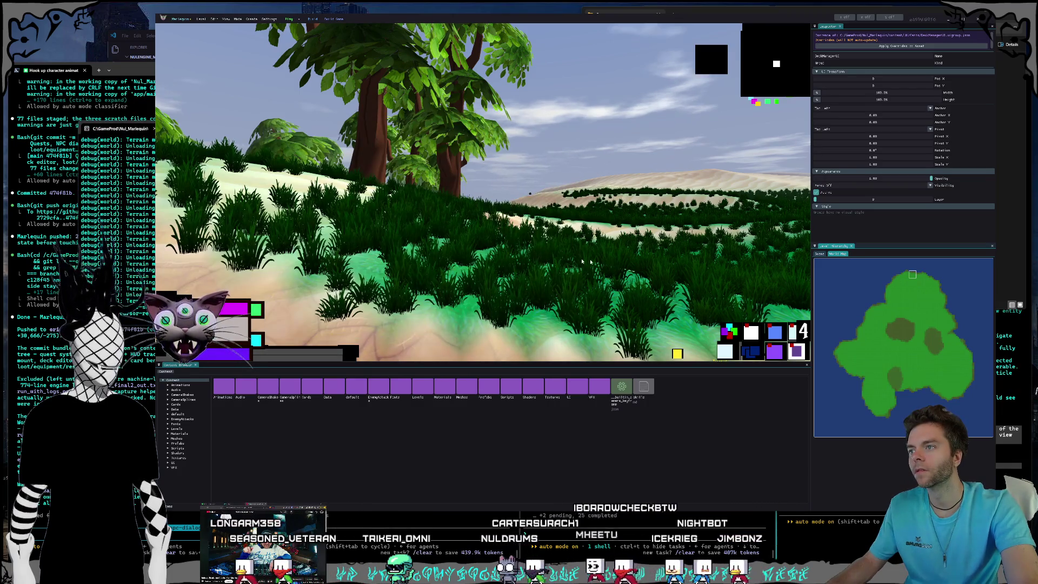
pyautogui.press('w')
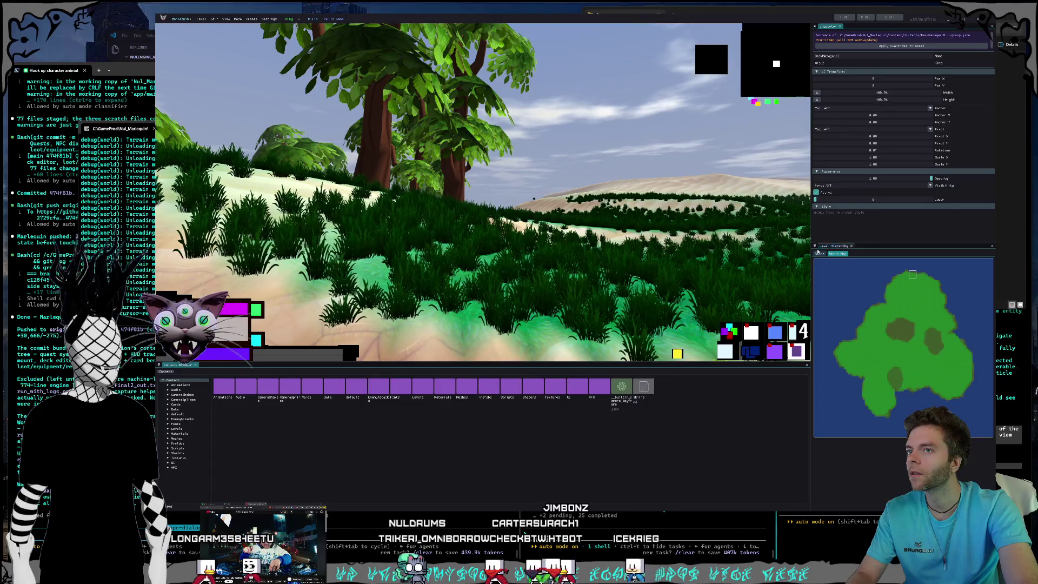
pyautogui.press('m')
pyautogui.press('w')
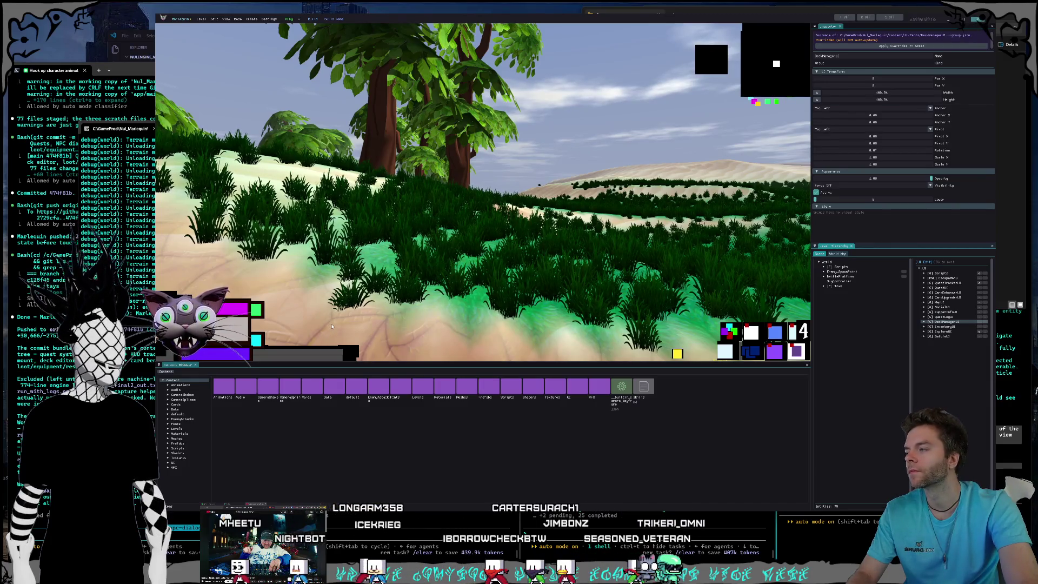
pyautogui.hotkey('alt', 'F4')
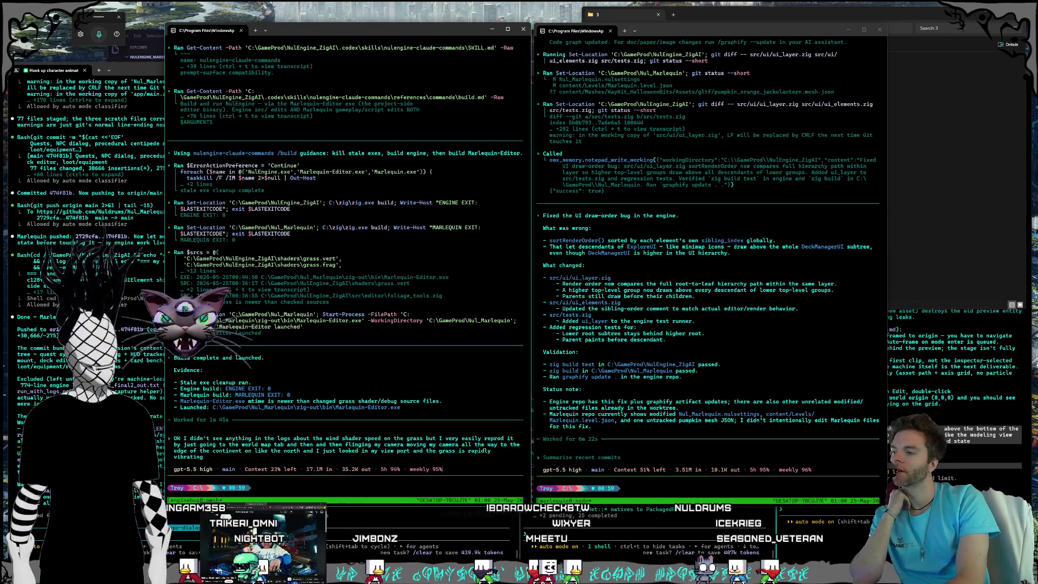
# Send the grass-vibration report to the left agent, focus the right terminal, then show folder 3.
pyautogui.press('Return')
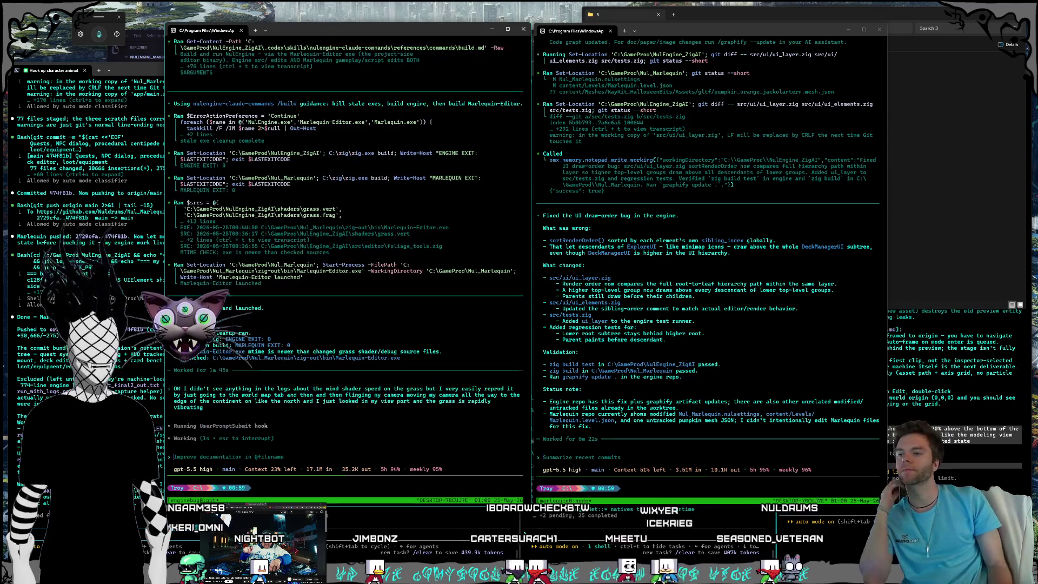
pyautogui.click(888, 201)
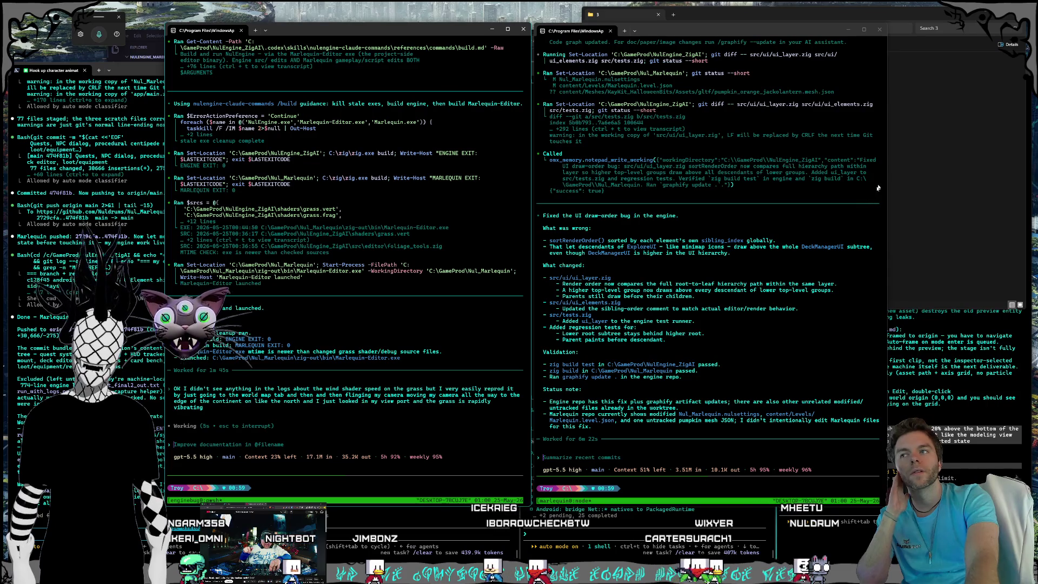
pyautogui.click(932, 38)
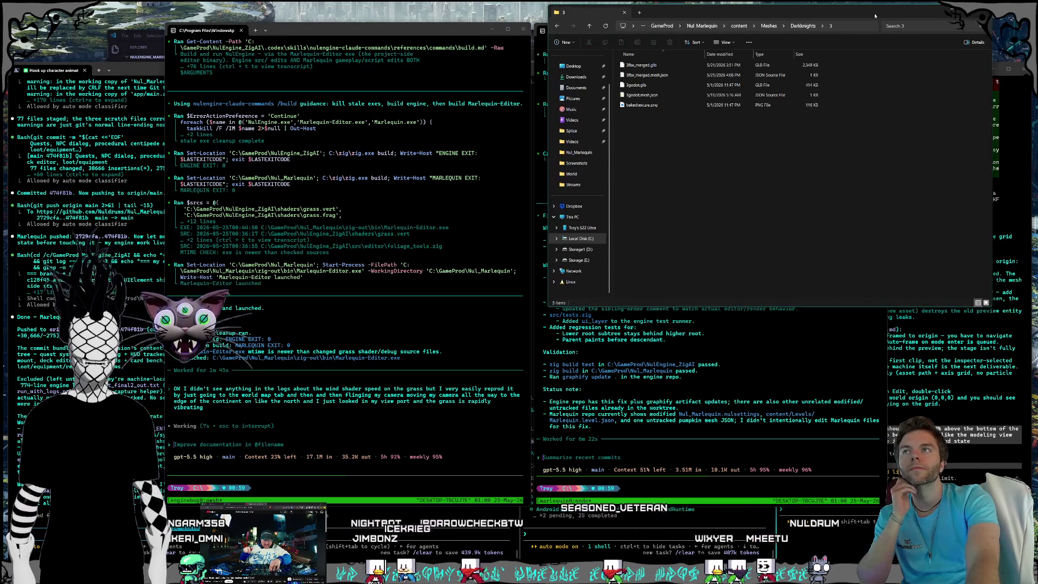
# Delete 2fbx.fbx from Darknights folder 2 and look inside folder 1.
pyautogui.moveTo(932, 38)
pyautogui.mouseDown()
pyautogui.moveTo(800, 101)
pyautogui.moveTo(850, 122)
pyautogui.mouseUp()
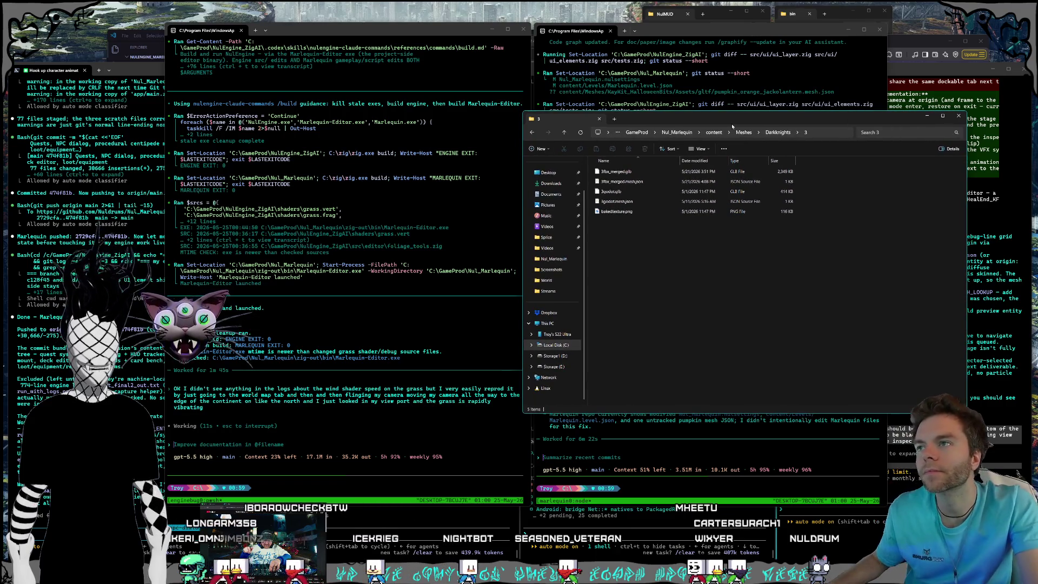
pyautogui.click(775, 136)
pyautogui.press('Escape')
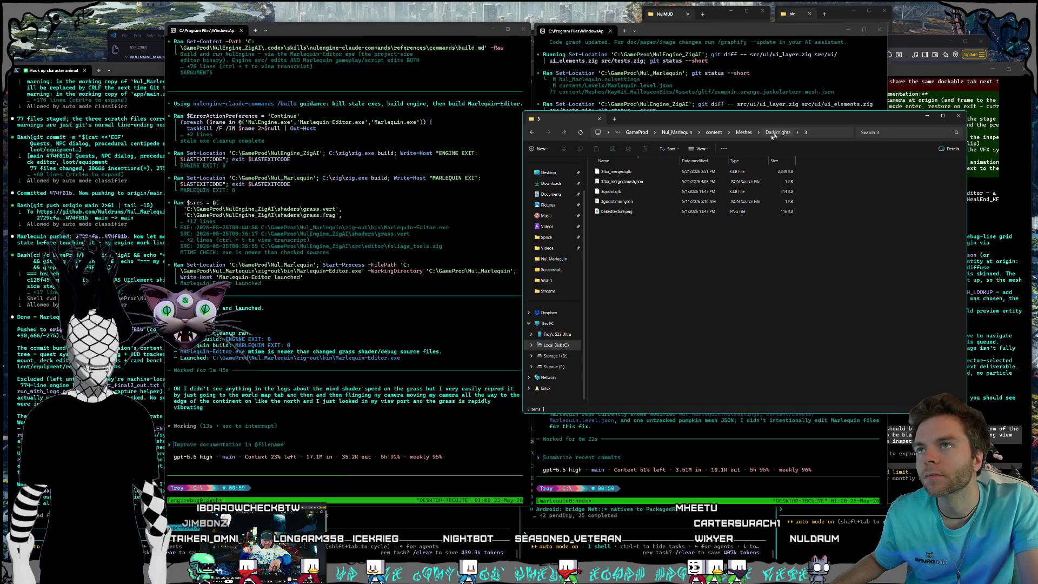
pyautogui.click(778, 132)
pyautogui.doubleClick(611, 182)
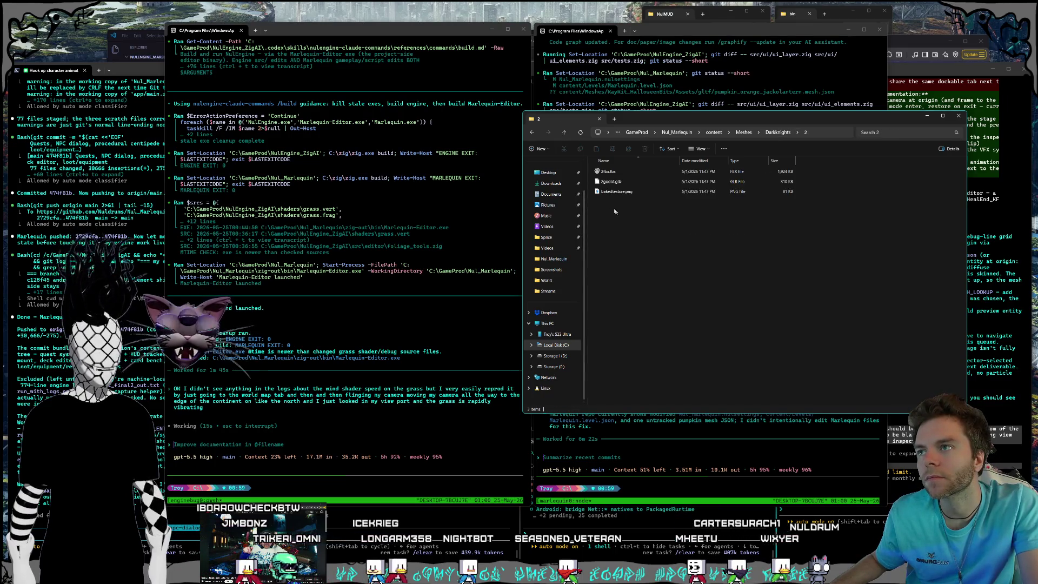
pyautogui.click(741, 171)
pyautogui.press('Delete')
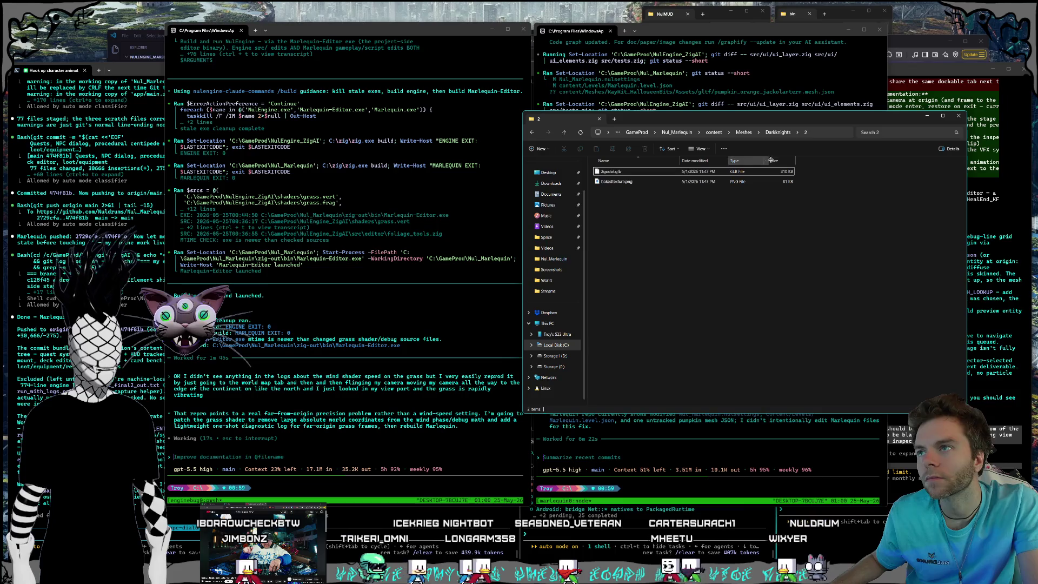
pyautogui.press('BackSpace')
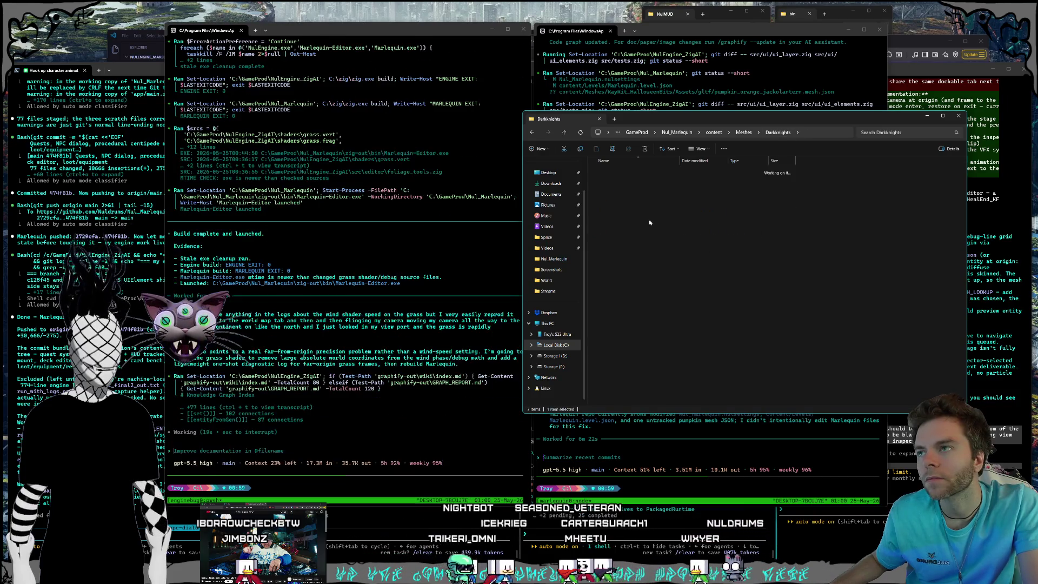
pyautogui.doubleClick(611, 171)
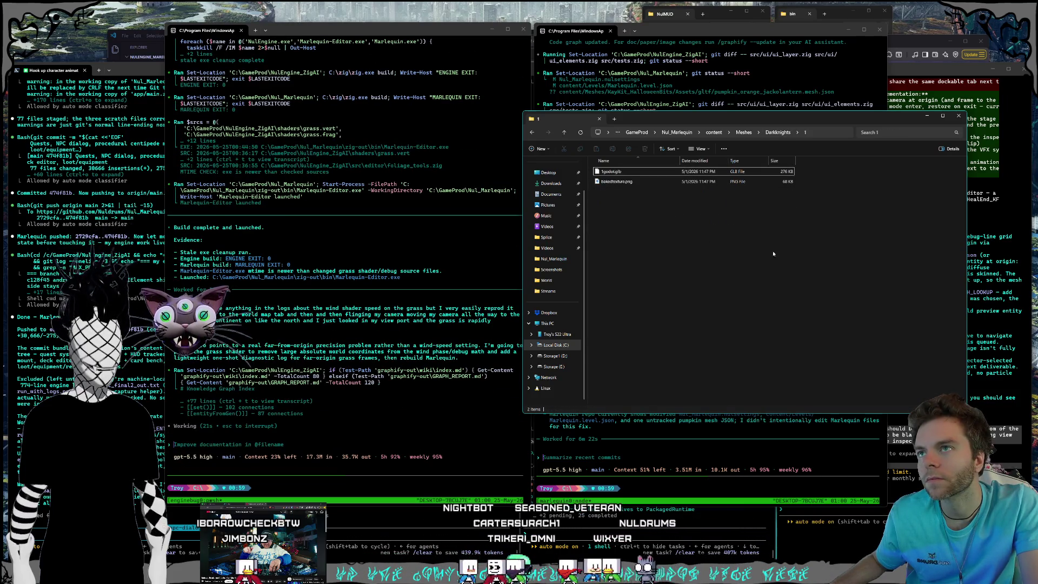
pyautogui.click(774, 133)
# Delete 4fbx.fbx and 6fbx.fbx from folders 4 and 6, then open folder 7.
pyautogui.doubleClick(611, 201)
pyautogui.click(608, 171)
pyautogui.press('Delete')
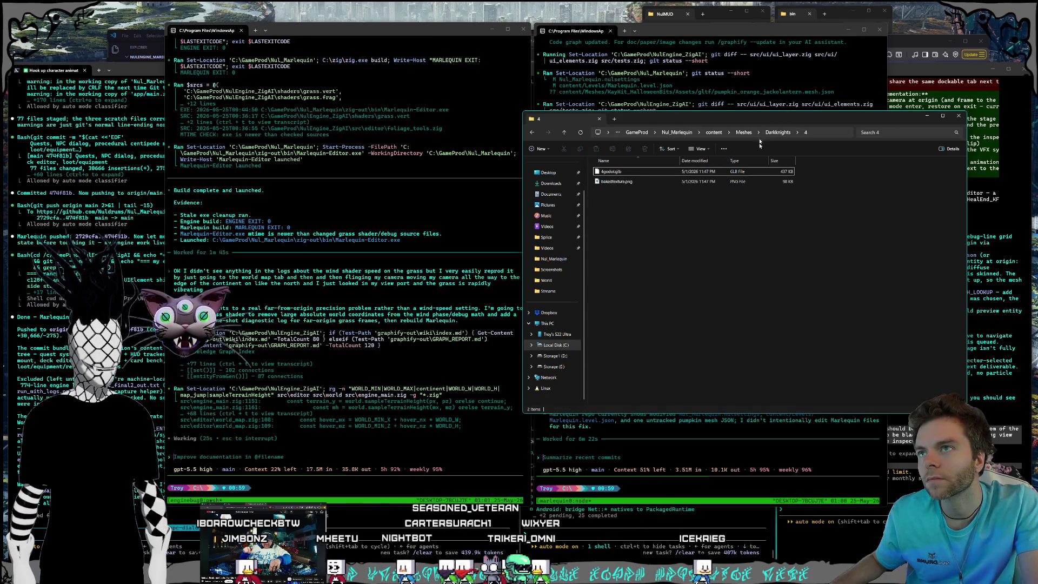
pyautogui.click(768, 133)
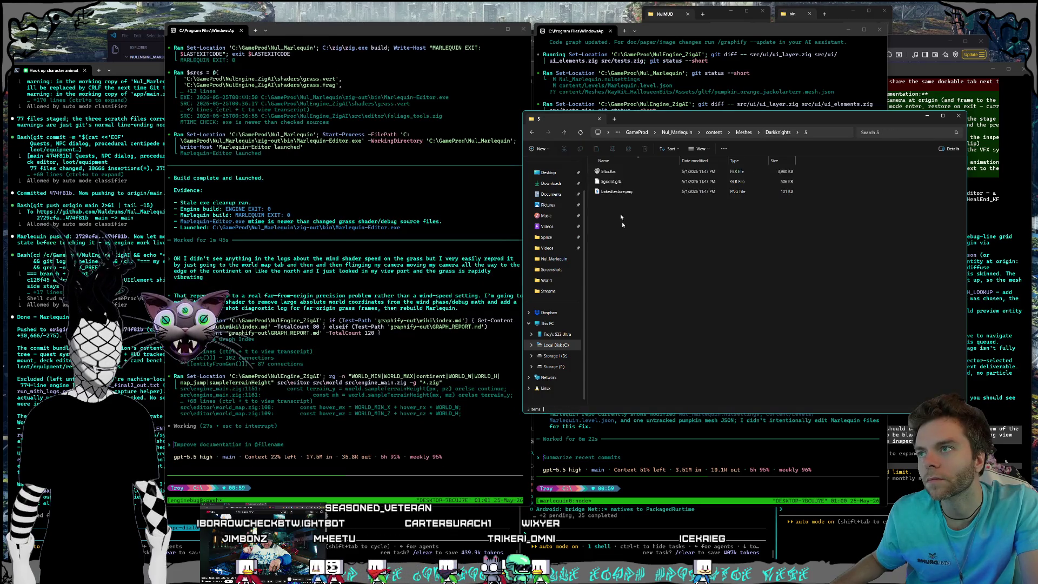
pyautogui.click(784, 135)
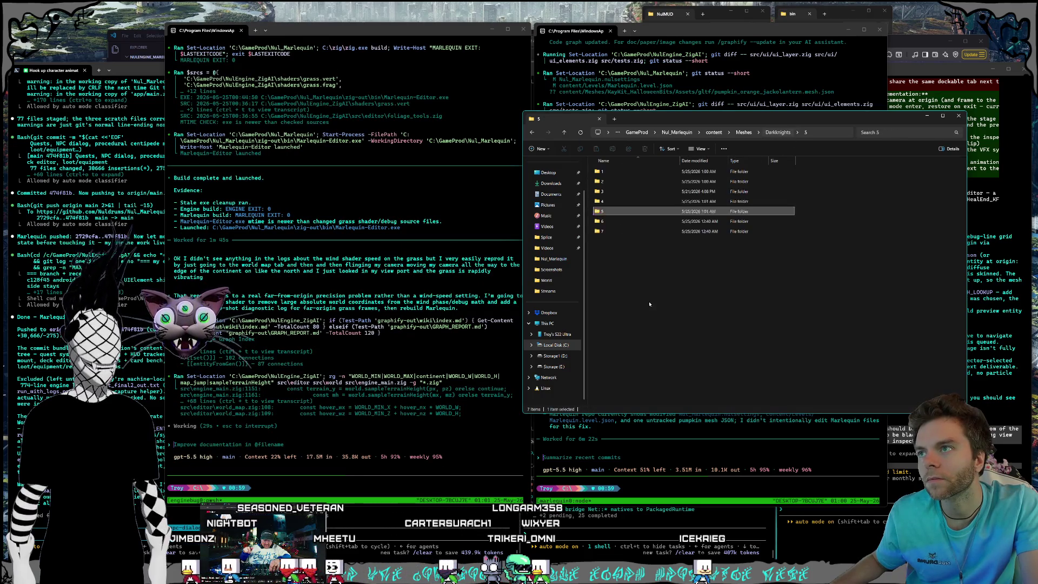
pyautogui.doubleClick(649, 222)
pyautogui.click(609, 171)
pyautogui.press('Delete')
pyautogui.click(779, 130)
pyautogui.hotkey('alt', 'Up')
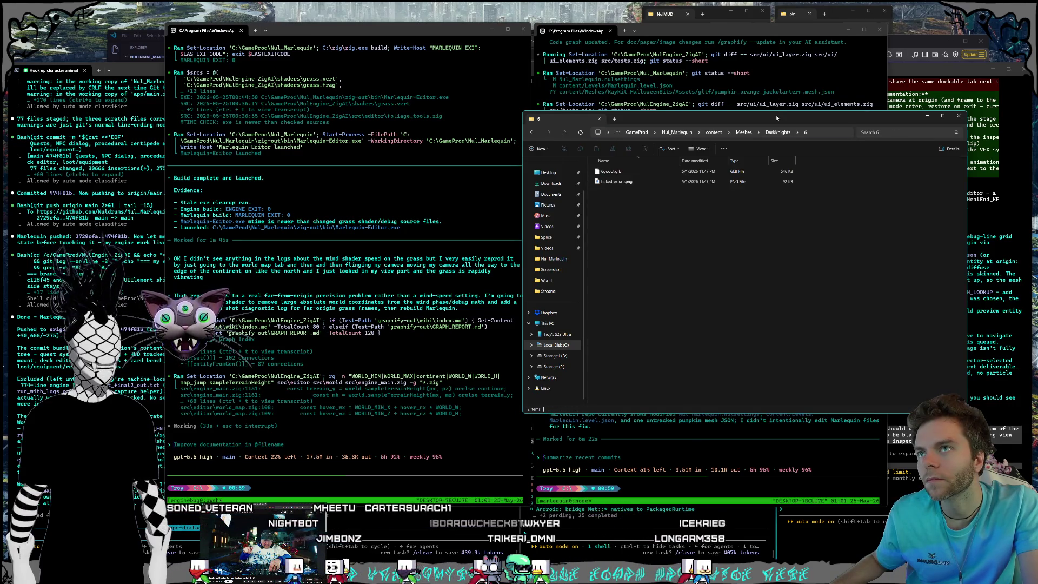
pyautogui.doubleClick(599, 232)
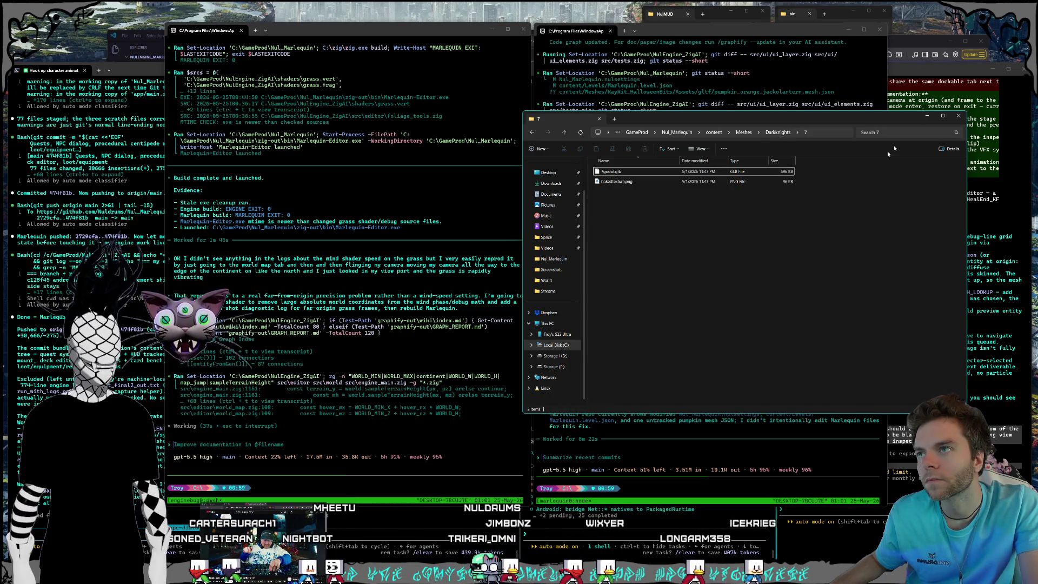
# Navigate up from Darknights through Meshes and GameProd to the content folder.
pyautogui.moveTo(776, 119); pyautogui.dragTo(790, 65)
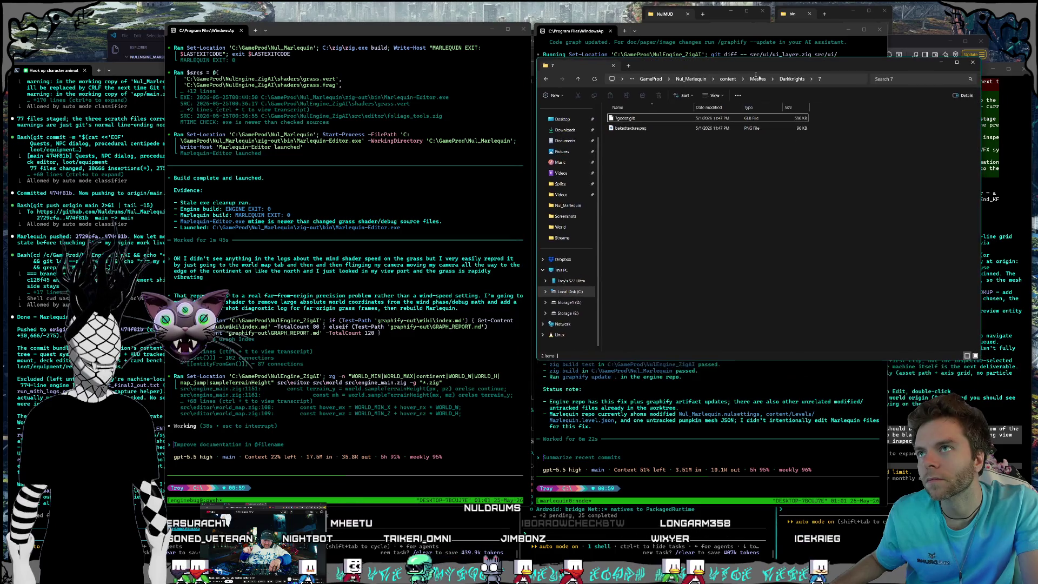
pyautogui.click(790, 79)
pyautogui.hotkey('alt', 'Up')
pyautogui.click(729, 79)
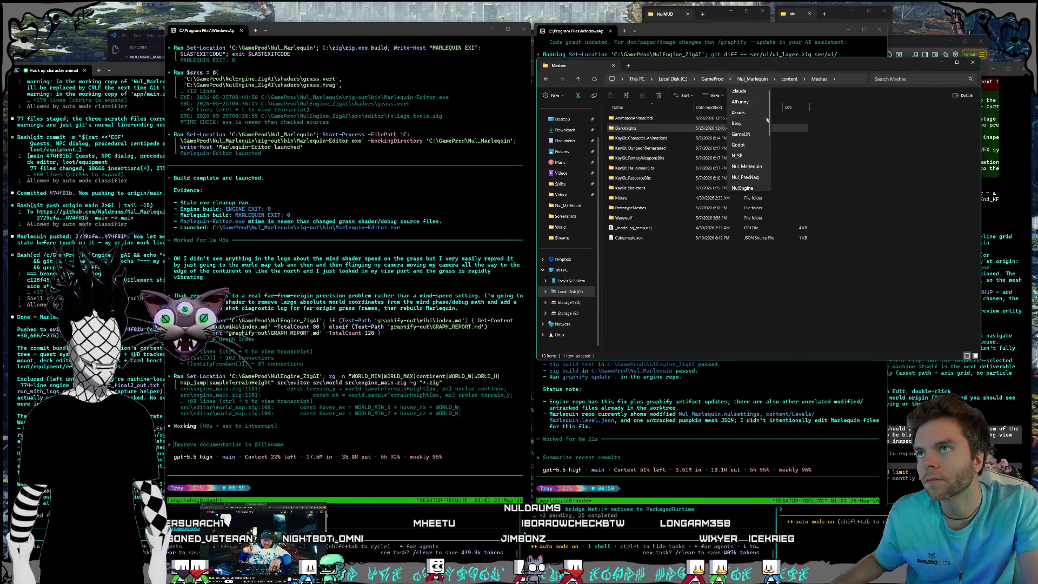
pyautogui.click(789, 87)
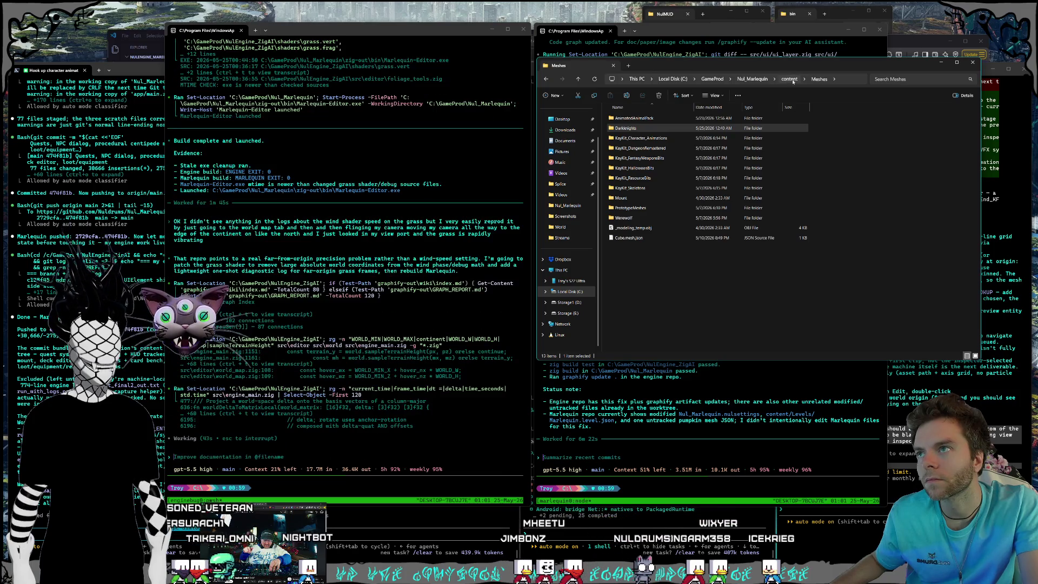
pyautogui.click(790, 79)
# Reach the Nul_Marlequin root, shrink the window, collapse the nav pane and park it top-right.
pyautogui.moveTo(534, 56)
pyautogui.mouseDown()
pyautogui.moveTo(660, 58)
pyautogui.moveTo(707, 93)
pyautogui.moveTo(676, 108)
pyautogui.mouseUp()
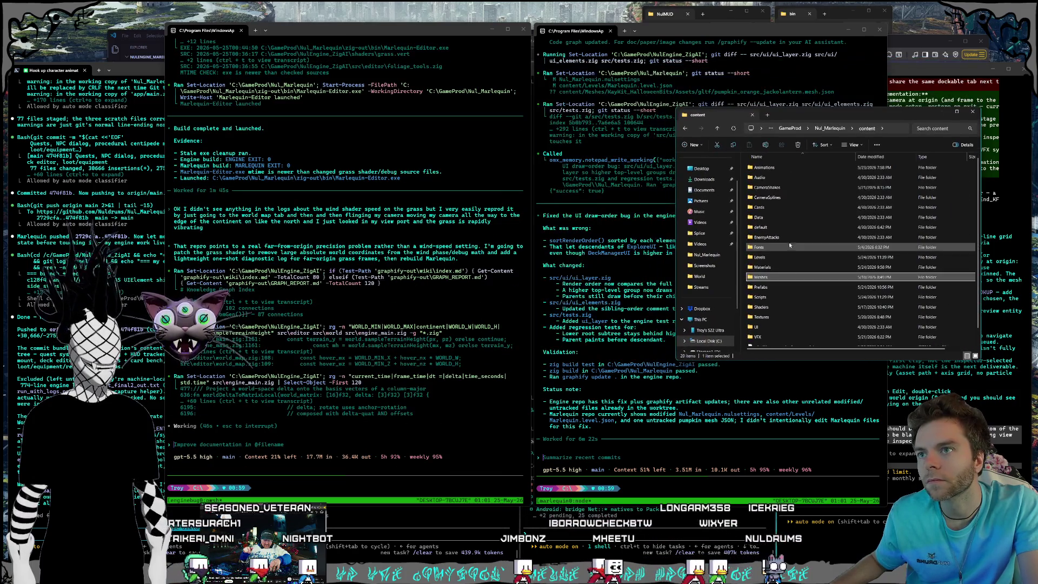
pyautogui.click(829, 132)
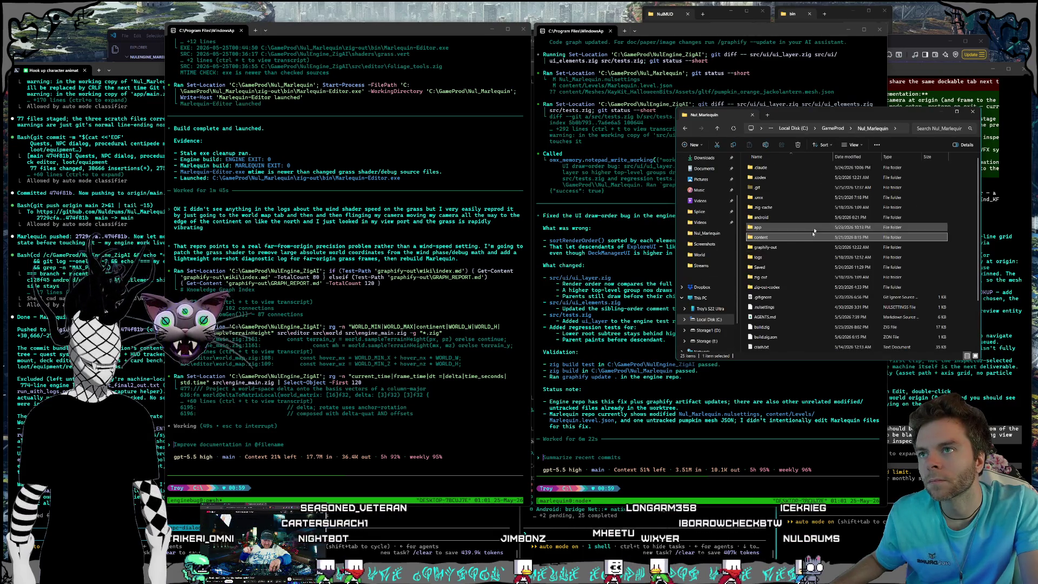
pyautogui.moveTo(676, 110); pyautogui.dragTo(836, 186)
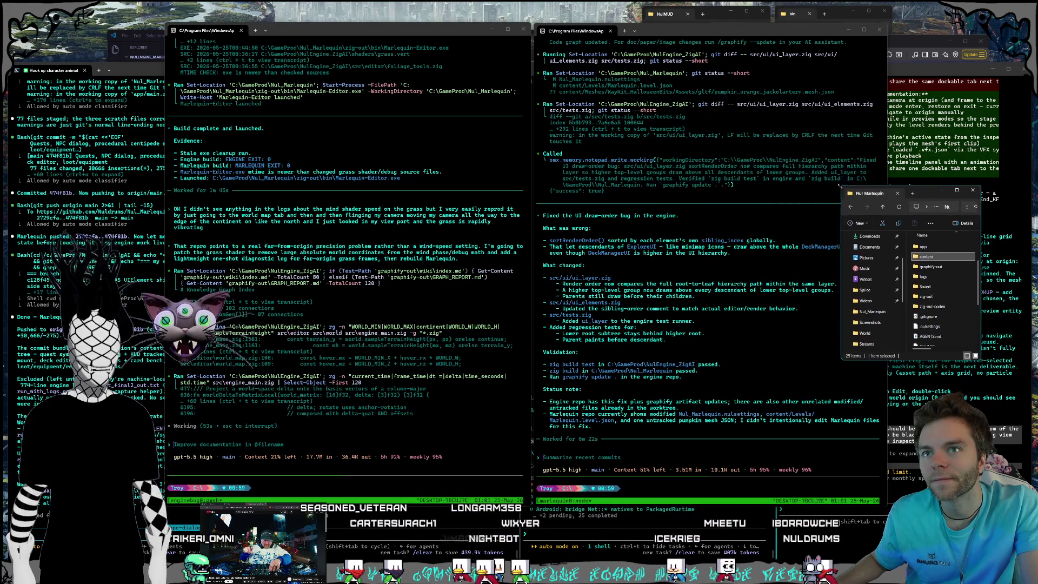
pyautogui.moveTo(900, 273)
pyautogui.mouseDown()
pyautogui.moveTo(858, 273)
pyautogui.moveTo(881, 273)
pyautogui.mouseUp()
pyautogui.scroll(-3, 919, 292)
pyautogui.moveTo(925, 201); pyautogui.dragTo(977, 23)
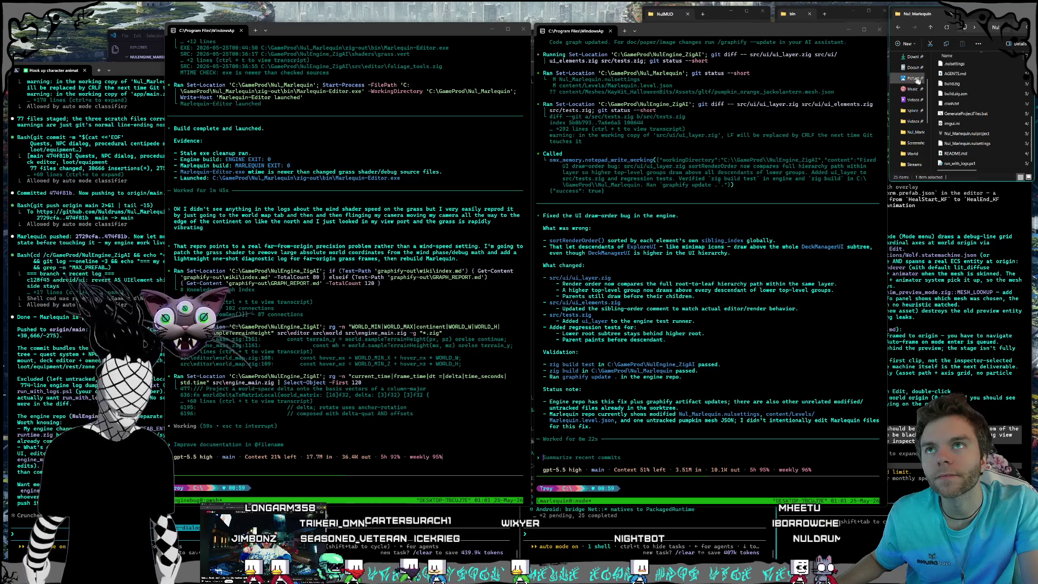
pyautogui.moveTo(913, 80); pyautogui.dragTo(896, 73)
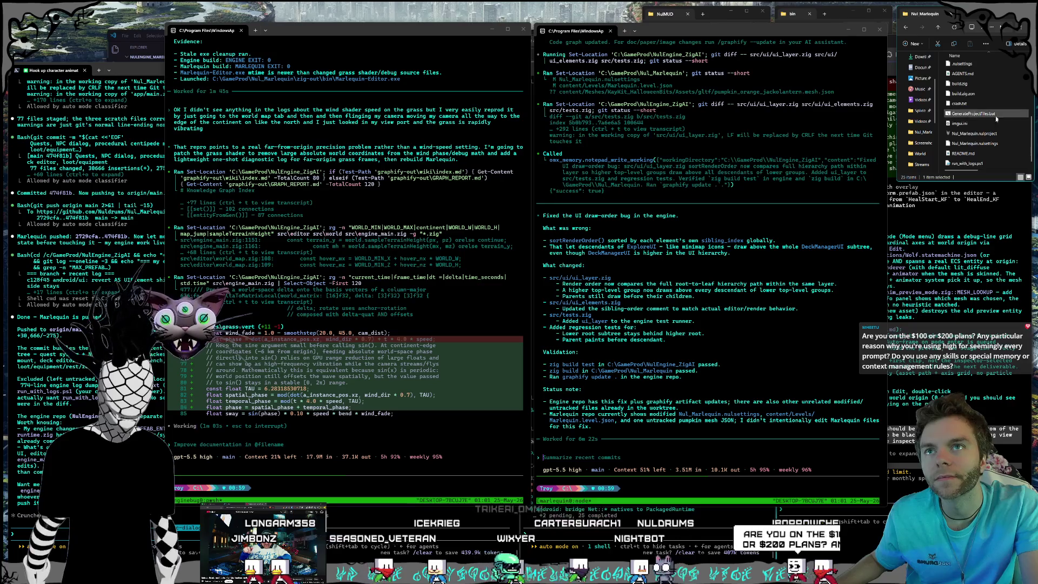
# Move the middle and right agent terminal windows further left and up, side by side.
pyautogui.click(680, 34)
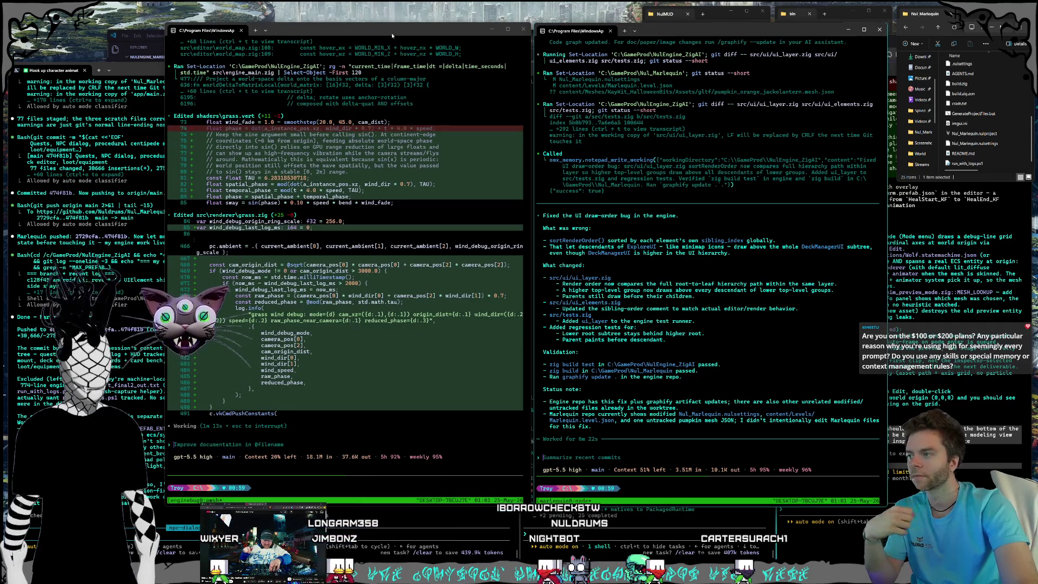
pyautogui.moveTo(381, 38); pyautogui.dragTo(240, 26)
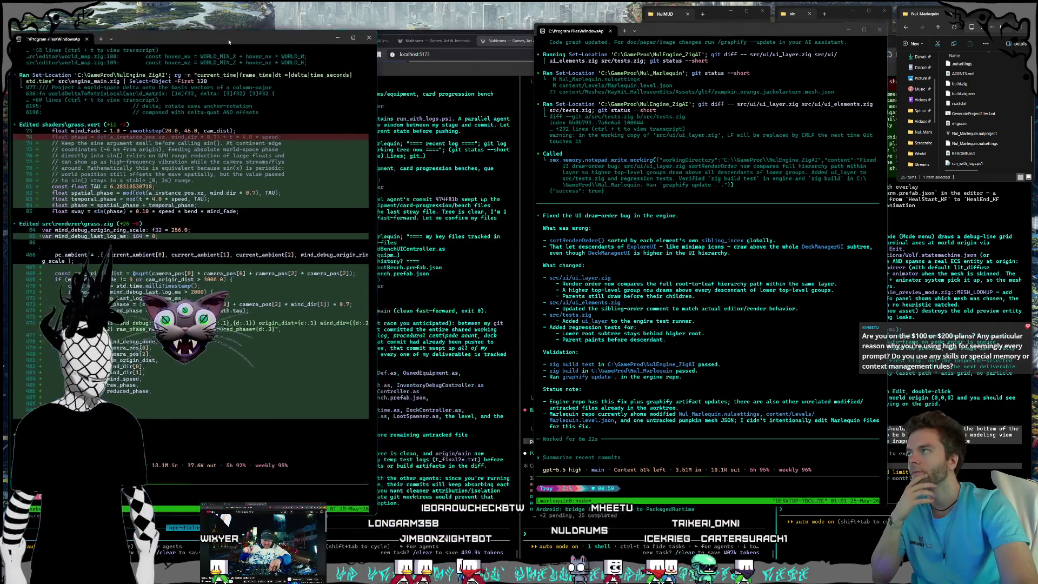
pyautogui.moveTo(662, 39); pyautogui.dragTo(526, 25)
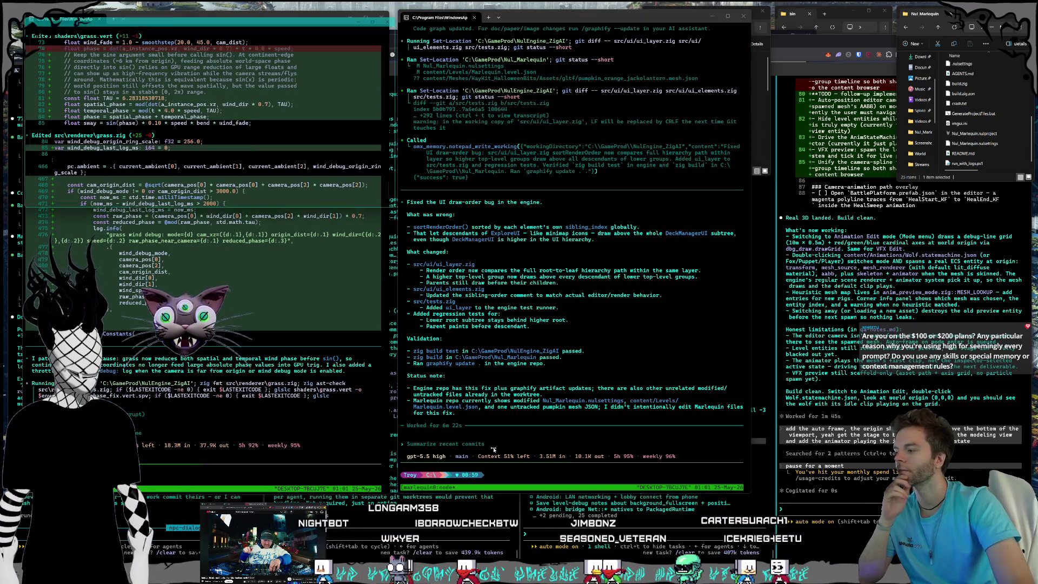
# Open a new PowerShell window on the right and narrow the other terminals to fit alongside it.
pyautogui.hotkey('ctrl', 'shift', 'n')
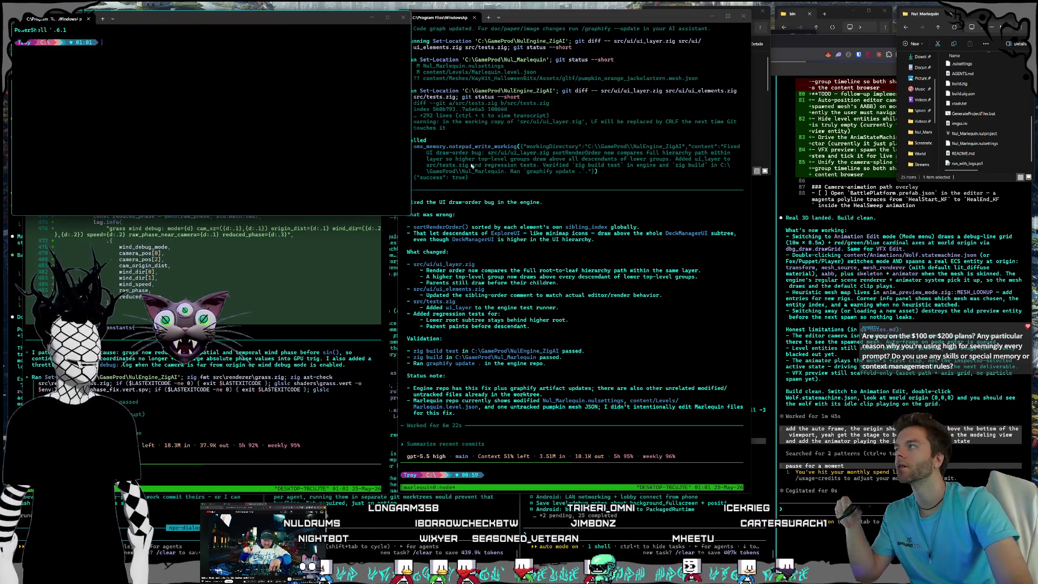
pyautogui.moveTo(254, 24); pyautogui.dragTo(837, 85)
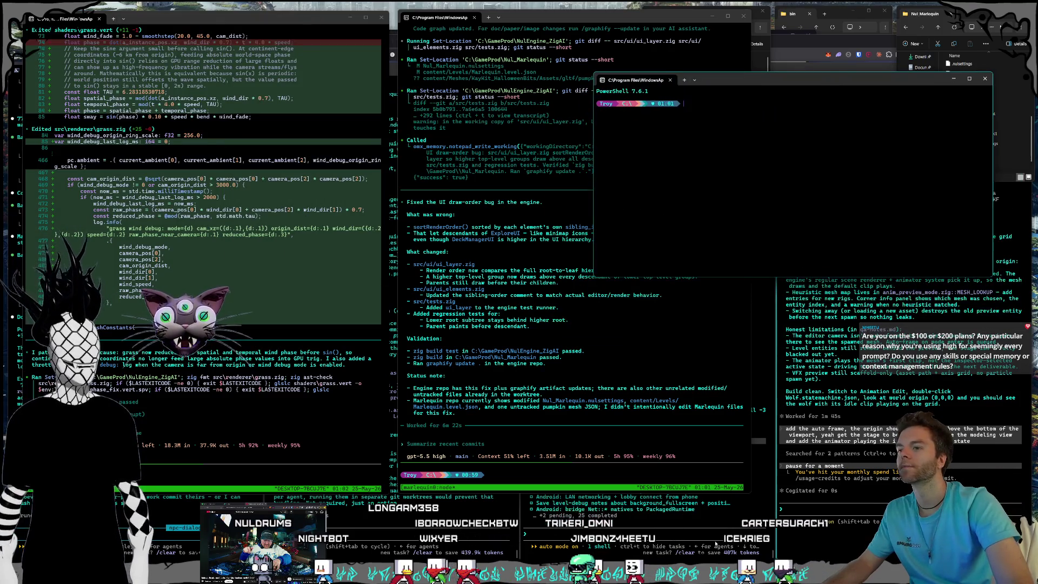
pyautogui.moveTo(752, 415); pyautogui.dragTo(676, 415)
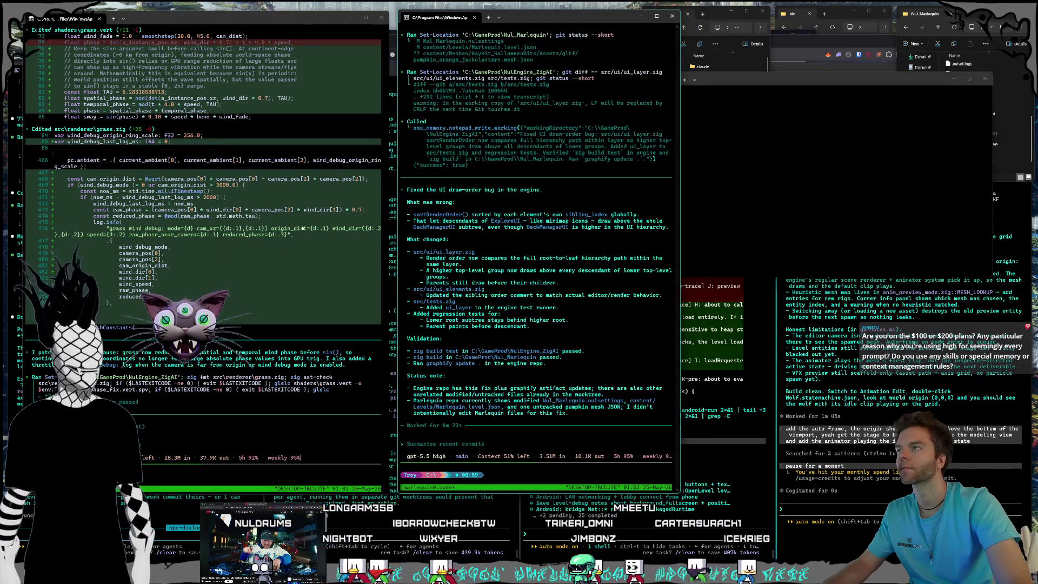
pyautogui.moveTo(384, 232); pyautogui.dragTo(319, 231)
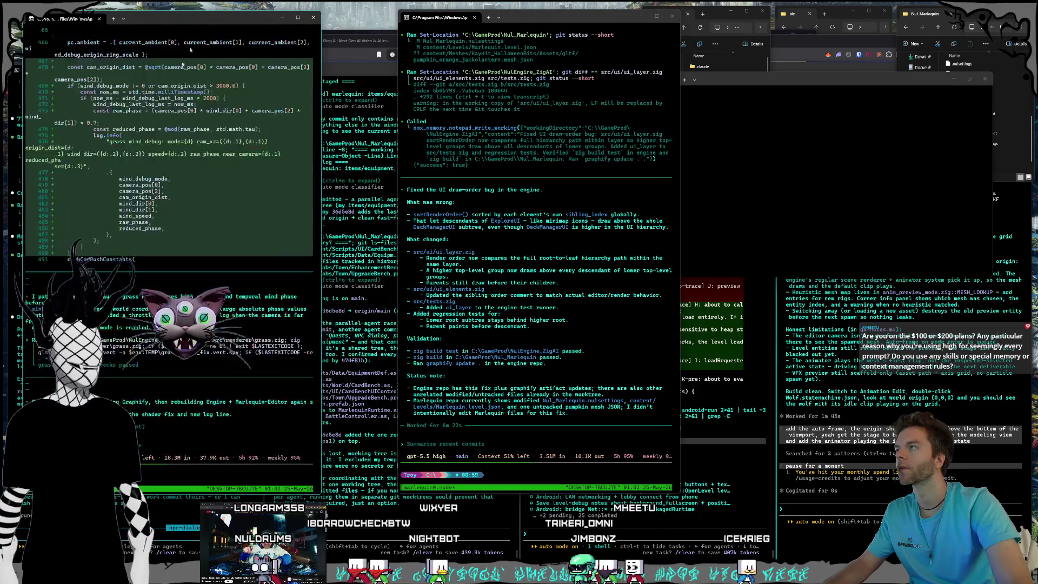
pyautogui.moveTo(192, 17); pyautogui.dragTo(219, 16)
pyautogui.moveTo(515, 18); pyautogui.dragTo(473, 17)
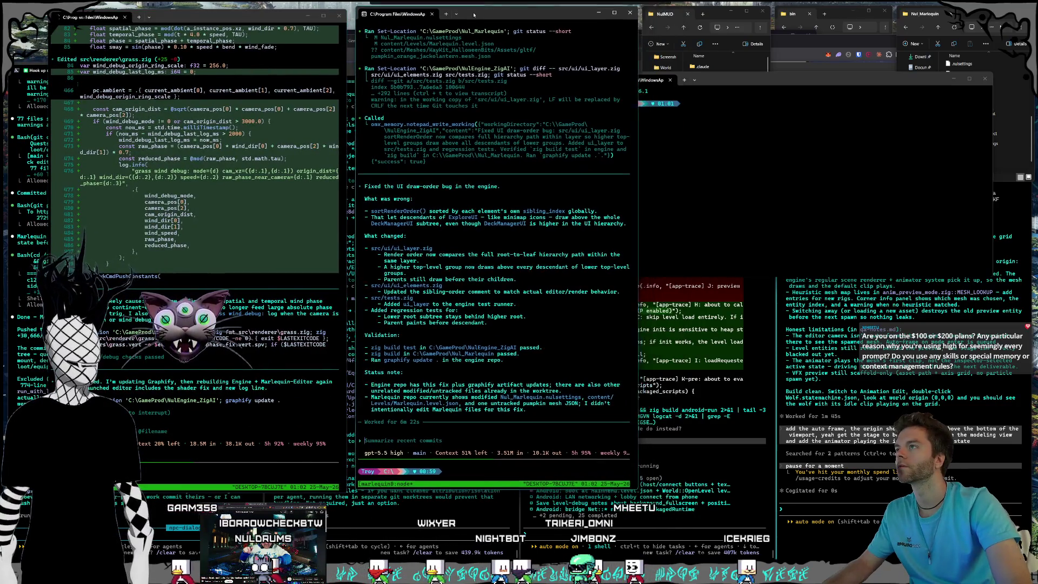
pyautogui.moveTo(791, 78)
pyautogui.mouseDown()
pyautogui.moveTo(776, 24)
pyautogui.moveTo(739, 22)
pyautogui.moveTo(770, 27)
pyautogui.mouseUp()
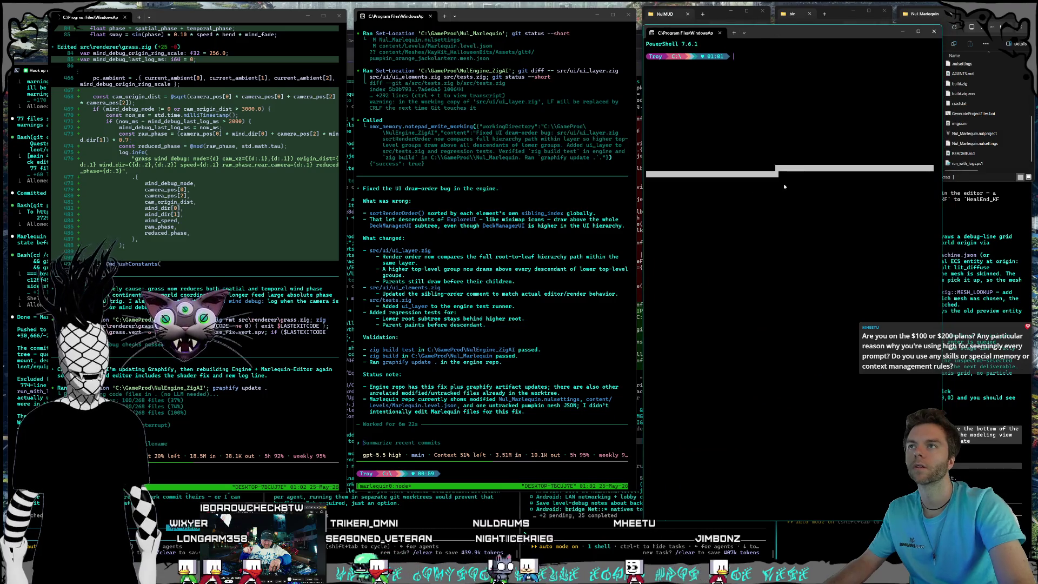
# Change into gameprod\NulEngine_ZigAI and run psmux ls to list the two sessions.
pyautogui.write('cd ')
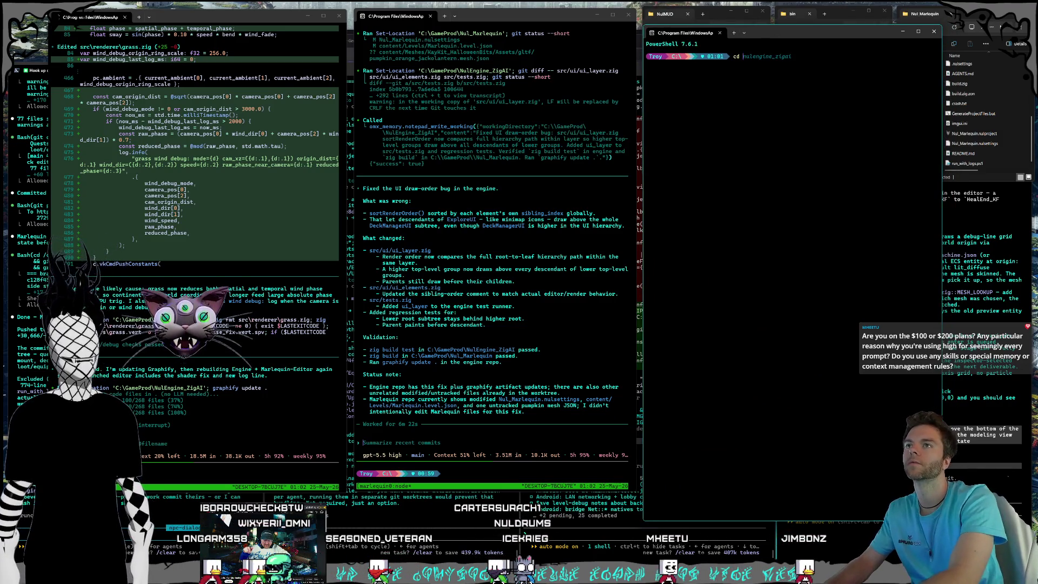
pyautogui.write('gameprod')
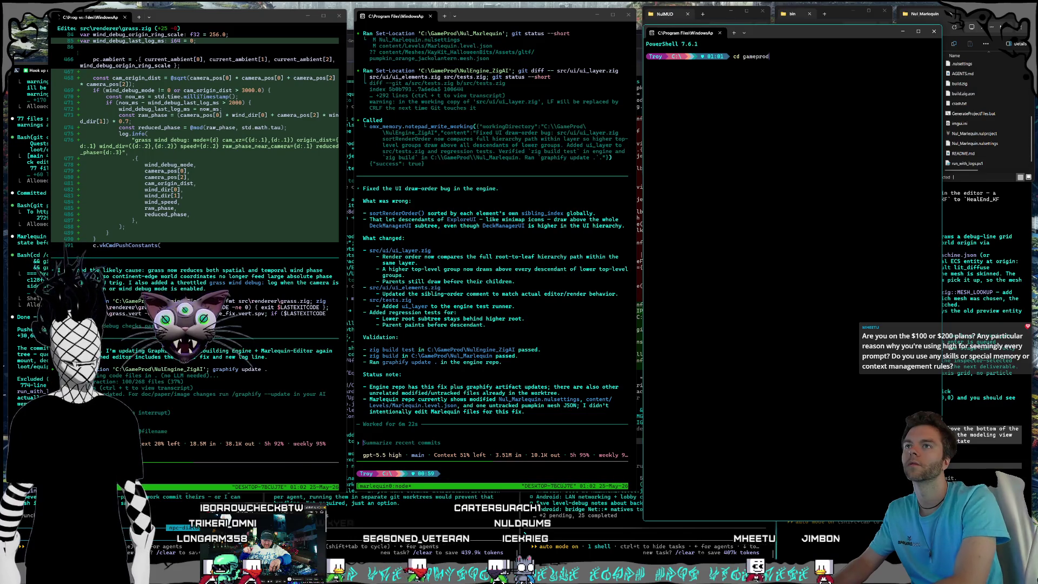
pyautogui.press('Return')
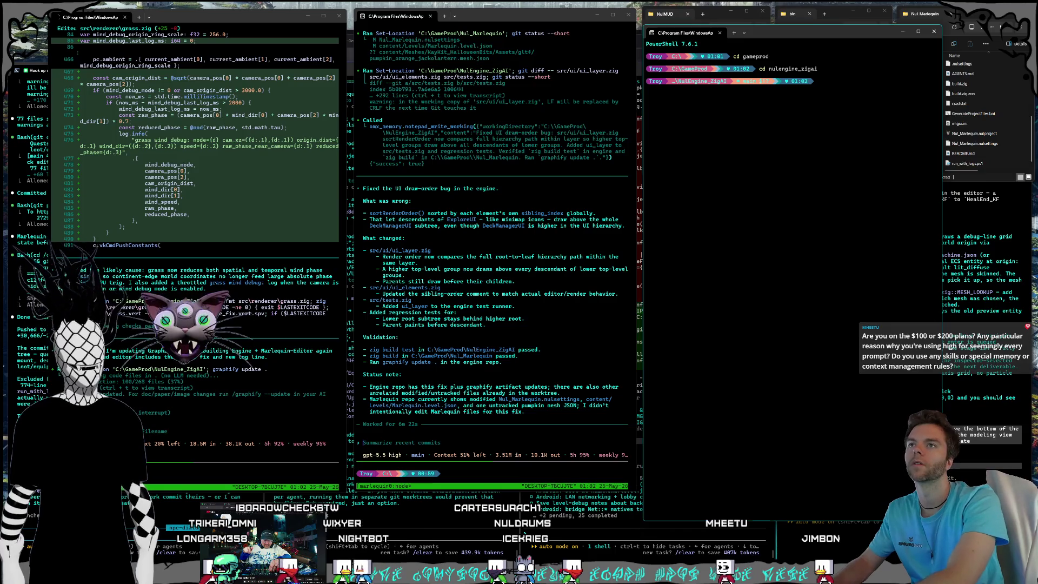
pyautogui.write('psmux ls')
pyautogui.press('Return')
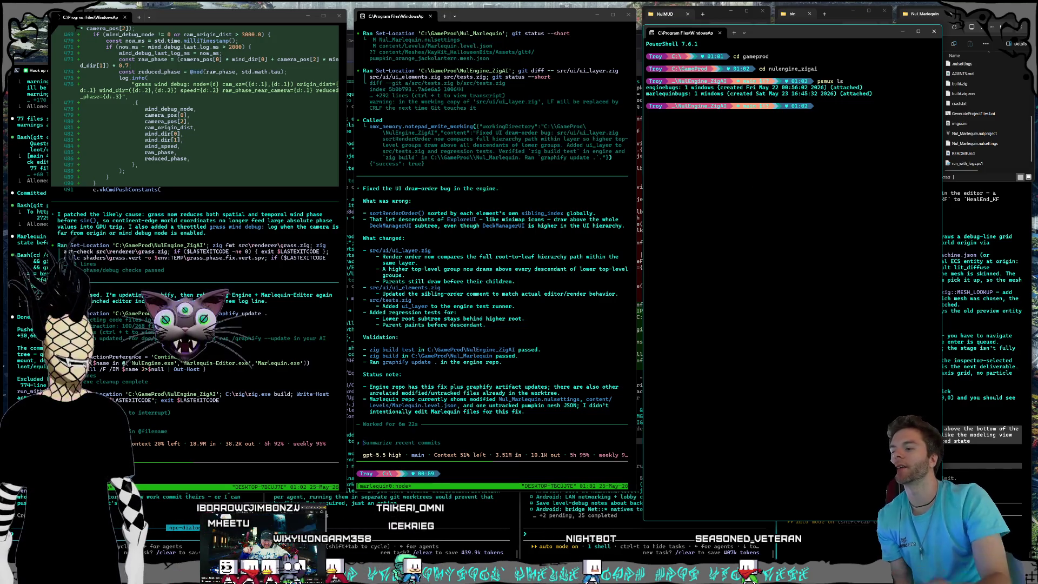
pyautogui.hotkey('alt', 'Tab')
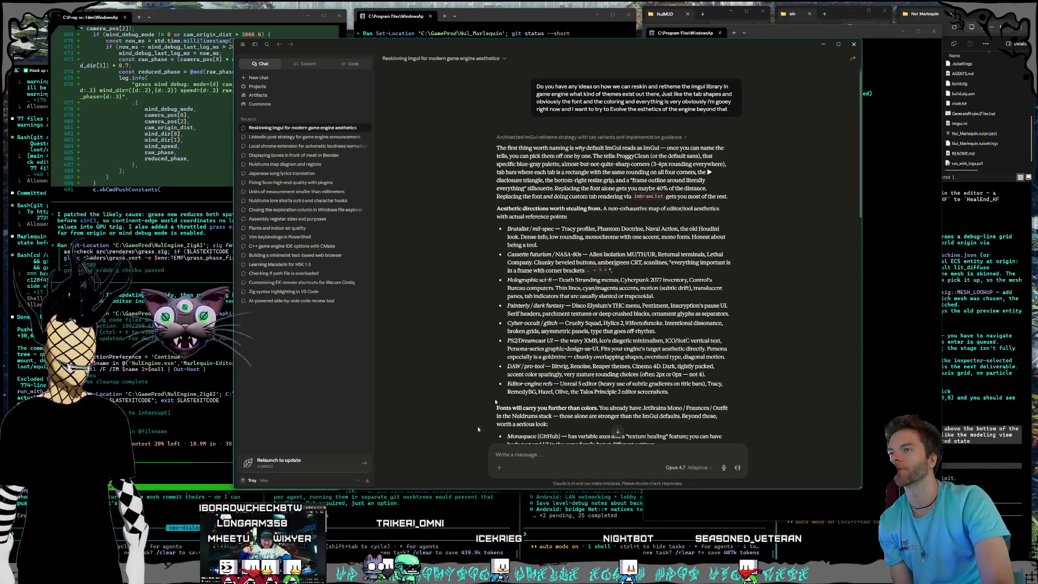
# View Claude's Settings > Usage page (session 100%, weekly 76%), then minimize Claude.
pyautogui.click(275, 481)
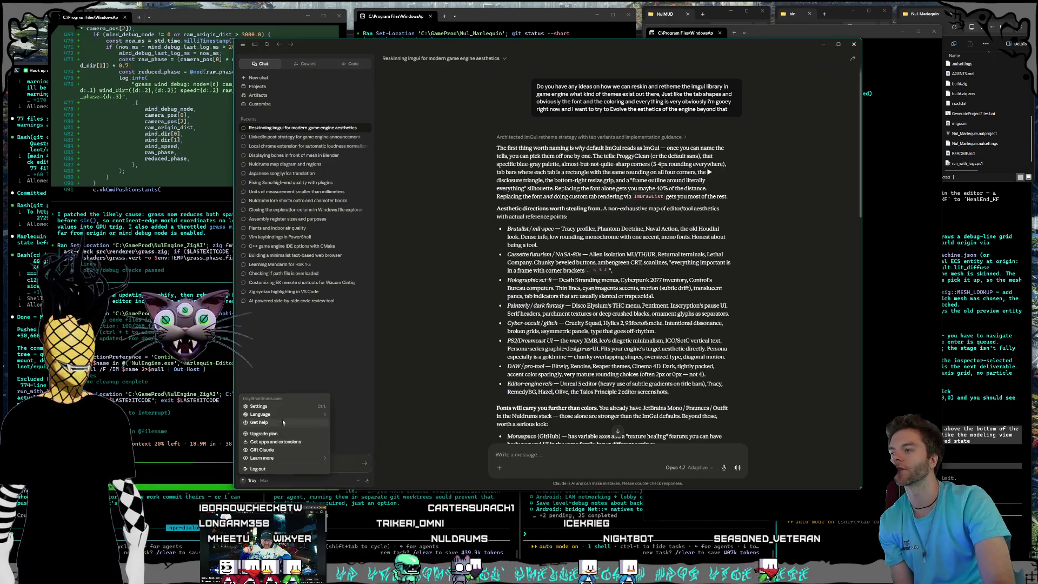
pyautogui.click(299, 405)
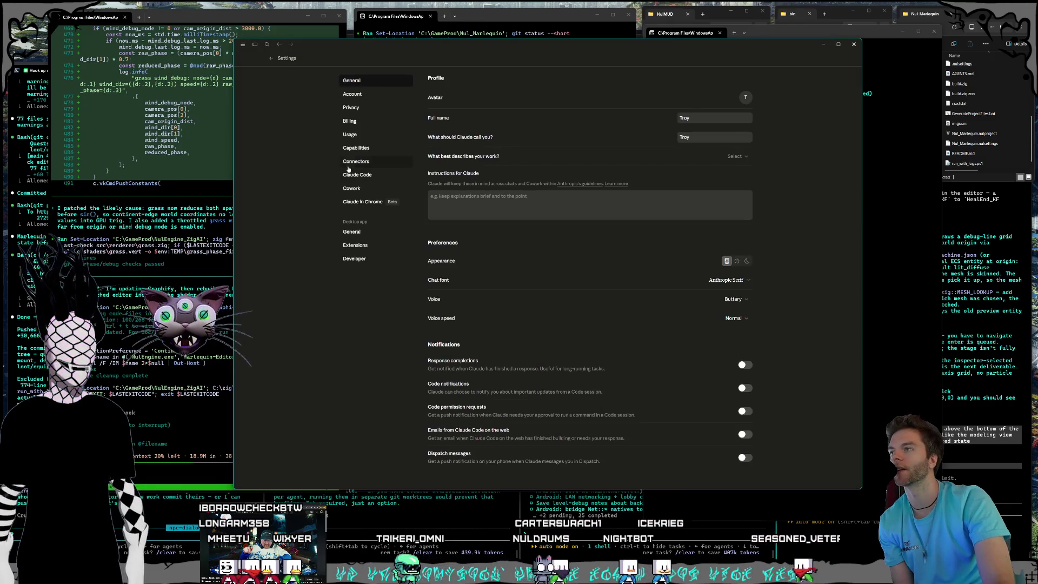
pyautogui.click(382, 139)
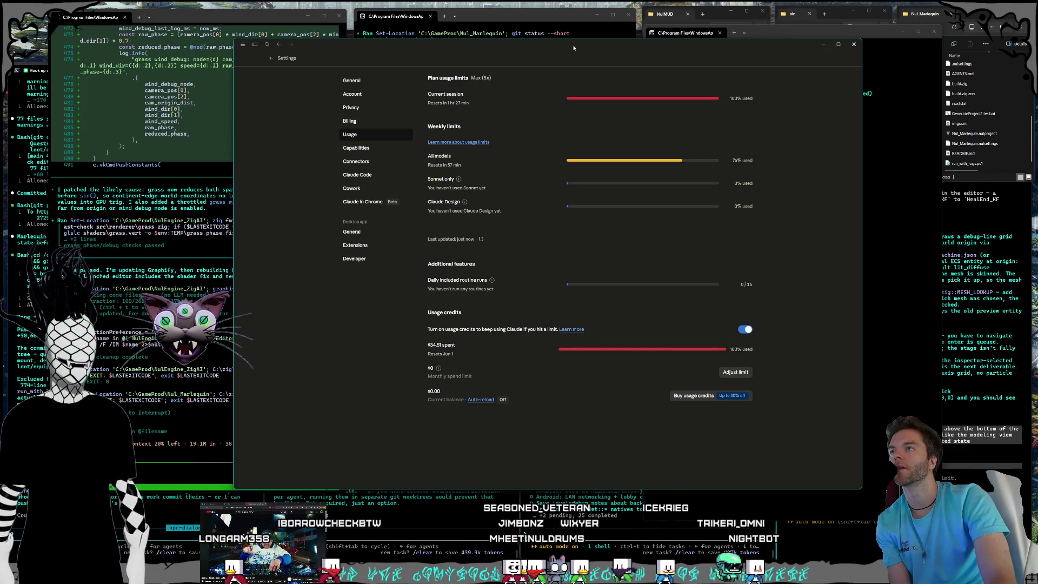
pyautogui.moveTo(573, 48); pyautogui.dragTo(577, 50)
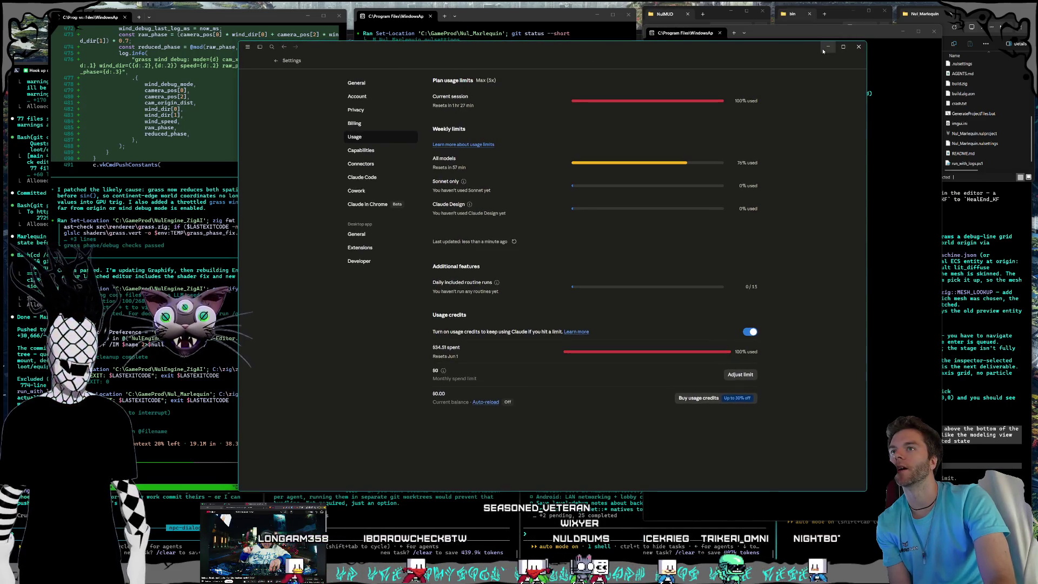
pyautogui.click(826, 47)
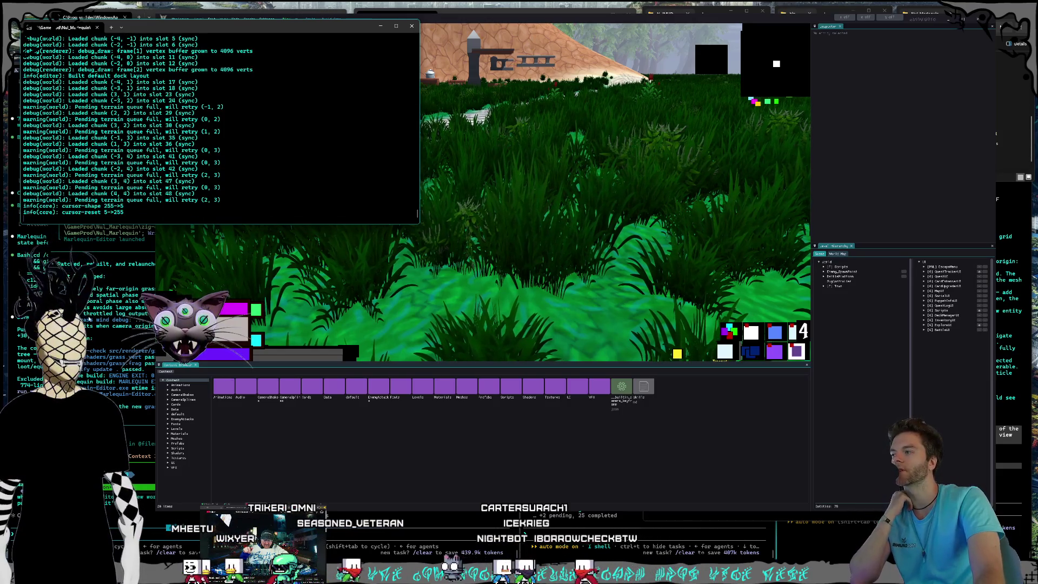
# Fly the editor viewport camera over the grass field and across the forest.
pyautogui.click(579, 403)
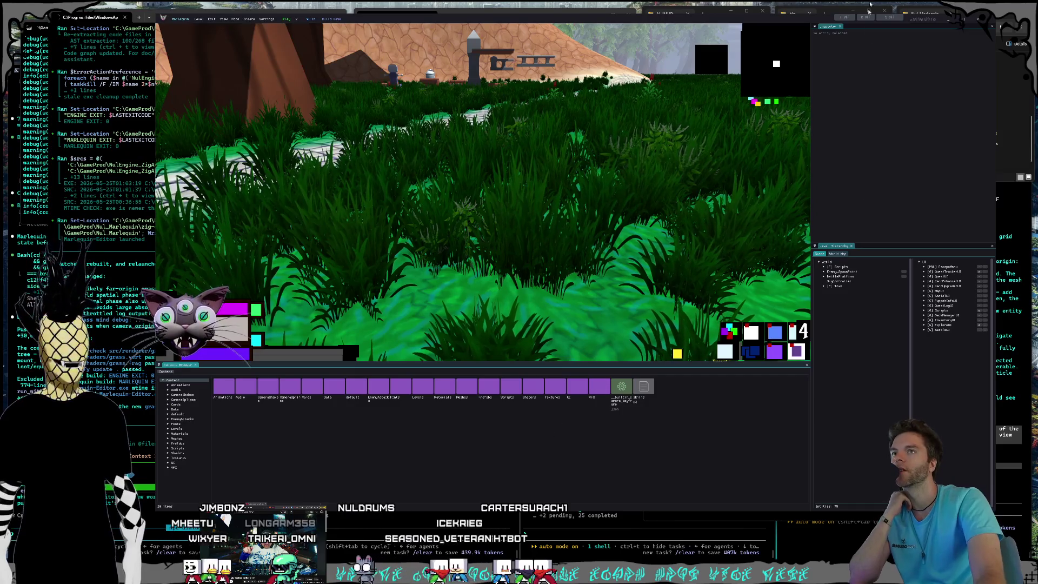
pyautogui.moveTo(546, 164); pyautogui.dragTo(546, 163)
pyautogui.moveTo(561, 293); pyautogui.dragTo(561, 294)
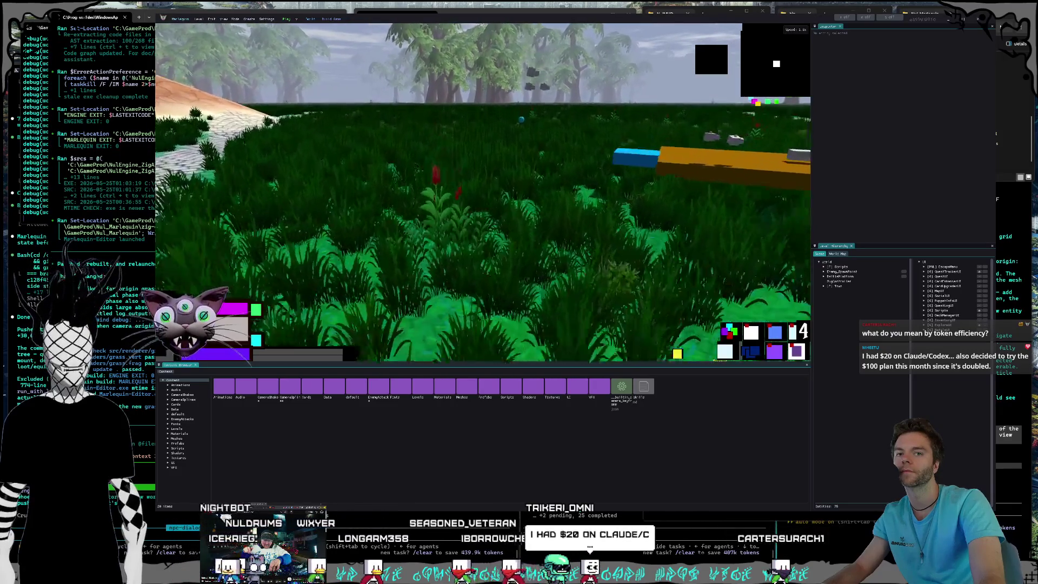
pyautogui.moveTo(561, 294); pyautogui.dragTo(561, 294)
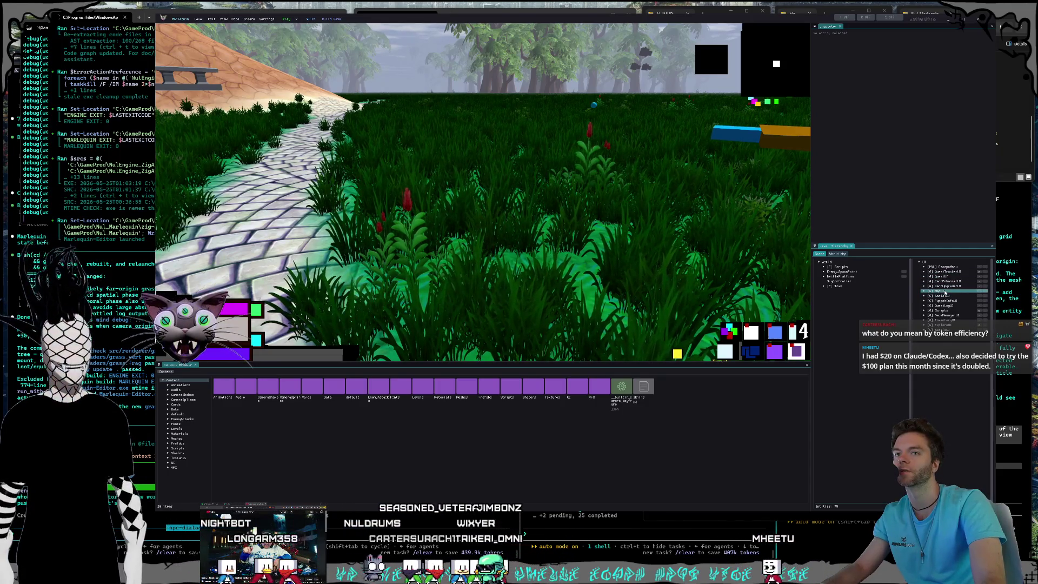
# Start play mode, then switch to the terminal-only virtual desktop.
pyautogui.click(286, 19)
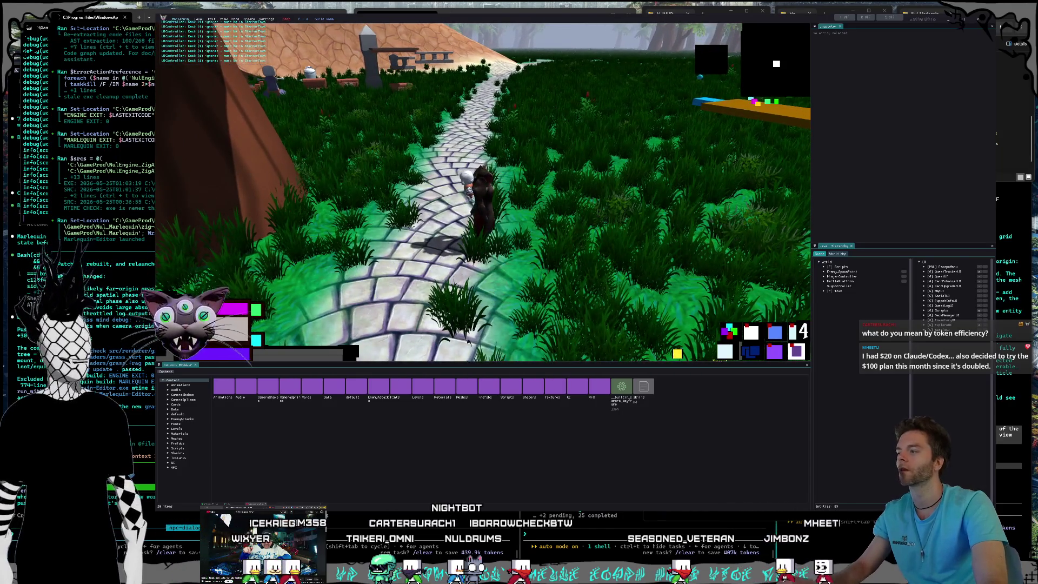
pyautogui.press('super')
pyautogui.press('ctrl+super+Right')
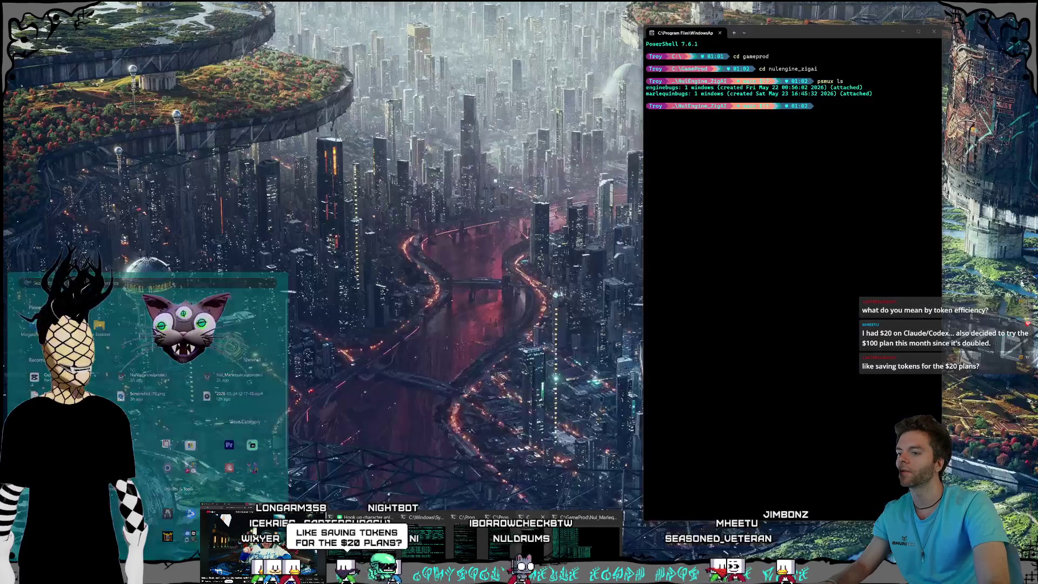
# Ask Codex to let the deck editor open outside town while keeping card positions uneditable.
pyautogui.press('ctrl+super+Left')
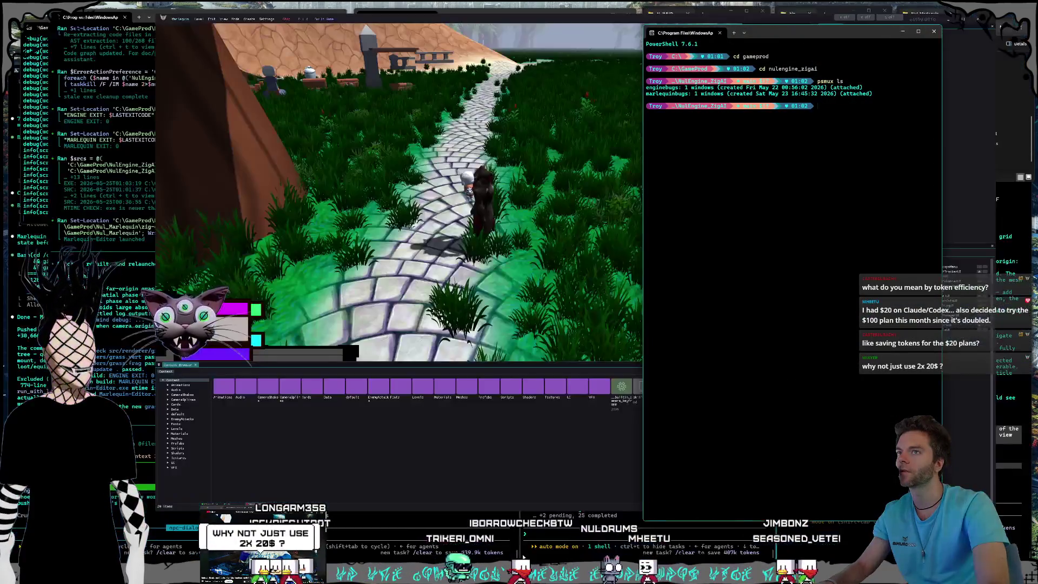
pyautogui.hotkey('alt', 'Tab')
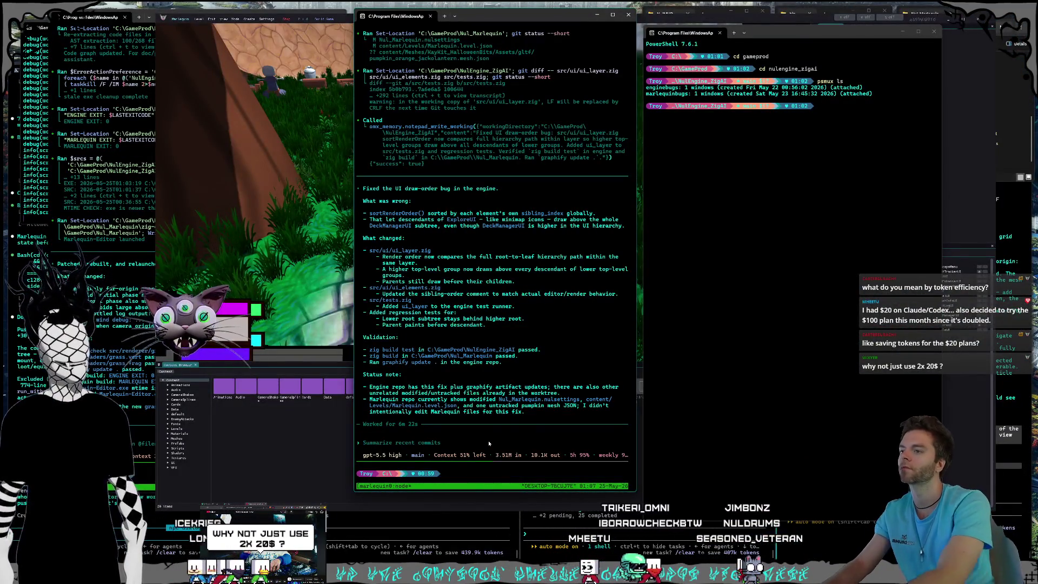
pyautogui.write('the deck editor should be able to be opened')
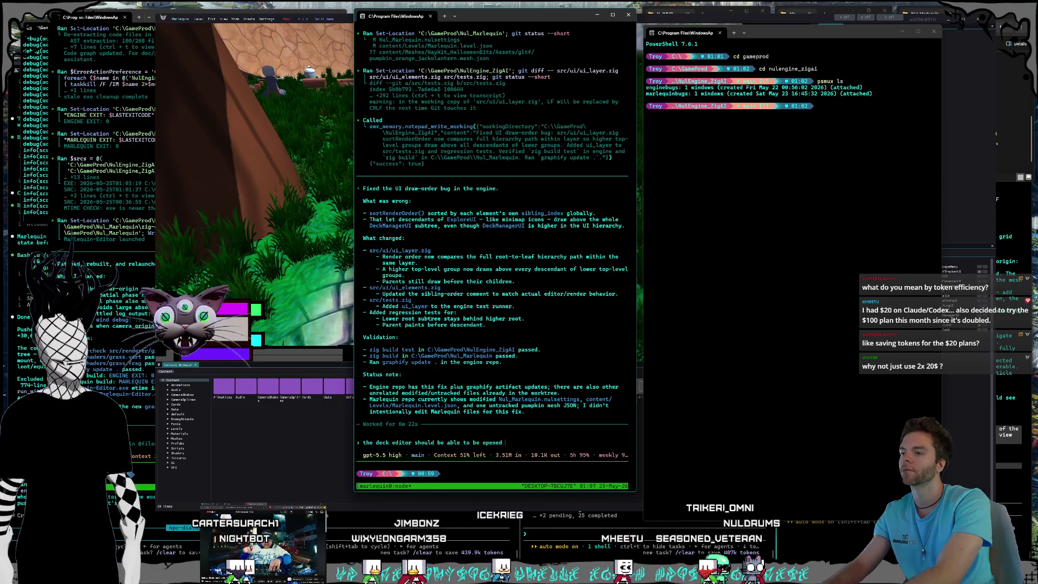
pyautogui.write('the town i just')
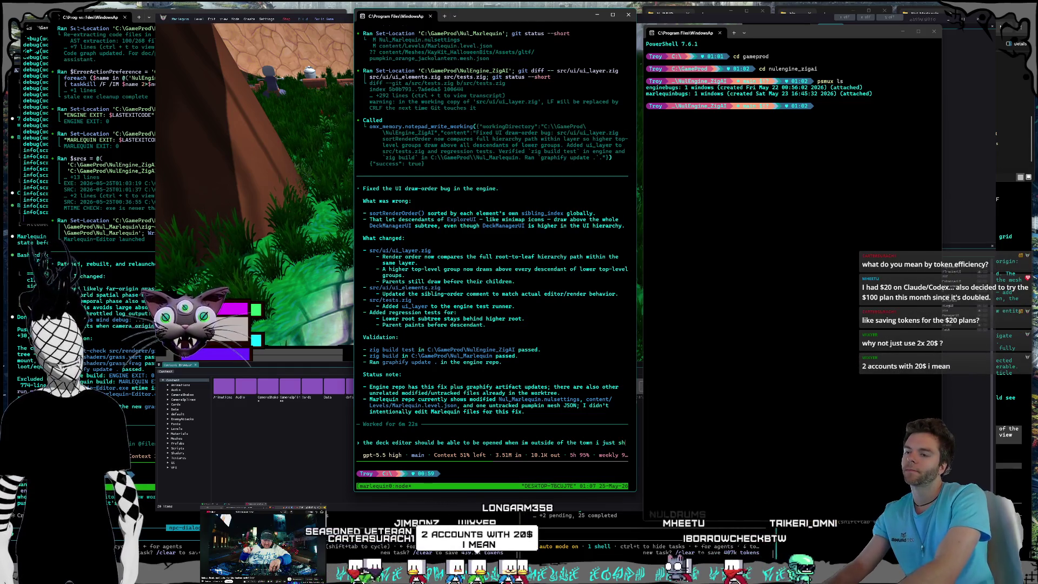
pyautogui.write("shouldn't be able to edit the position of ")
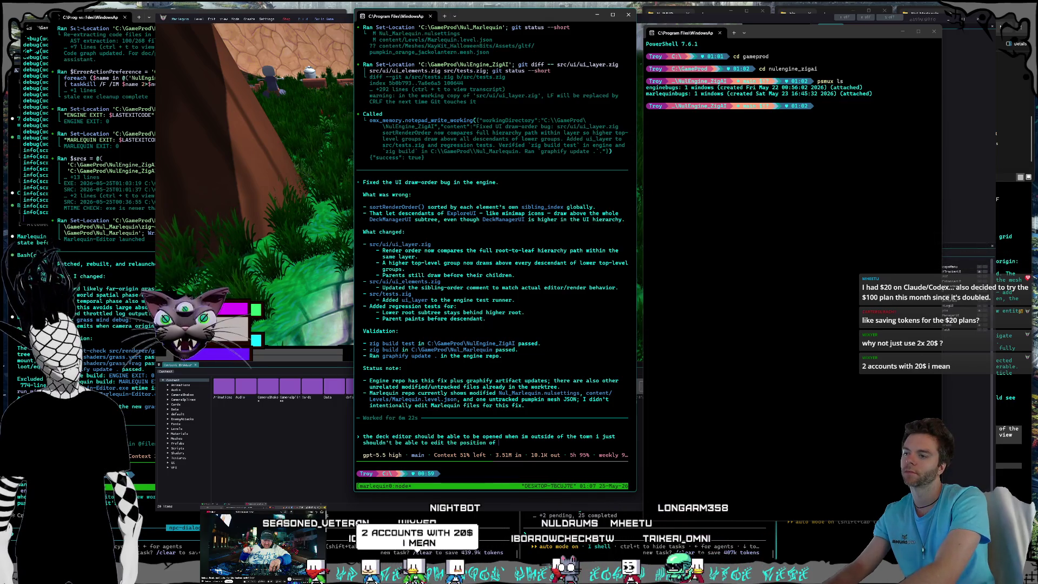
pyautogui.write('any of the cards, also mack')
pyautogui.press('BackSpace')
pyautogui.press('BackSpace')
pyautogui.press('BackSpace')
pyautogui.press('Return')
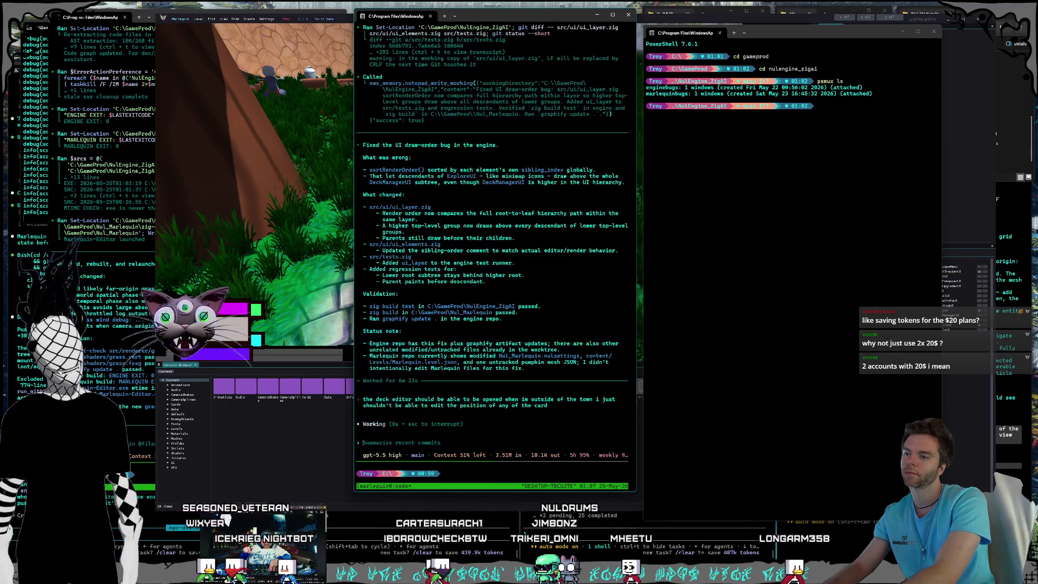
# Re-run psmux ls in the PowerShell window to list the sessions again.
pyautogui.click(863, 200)
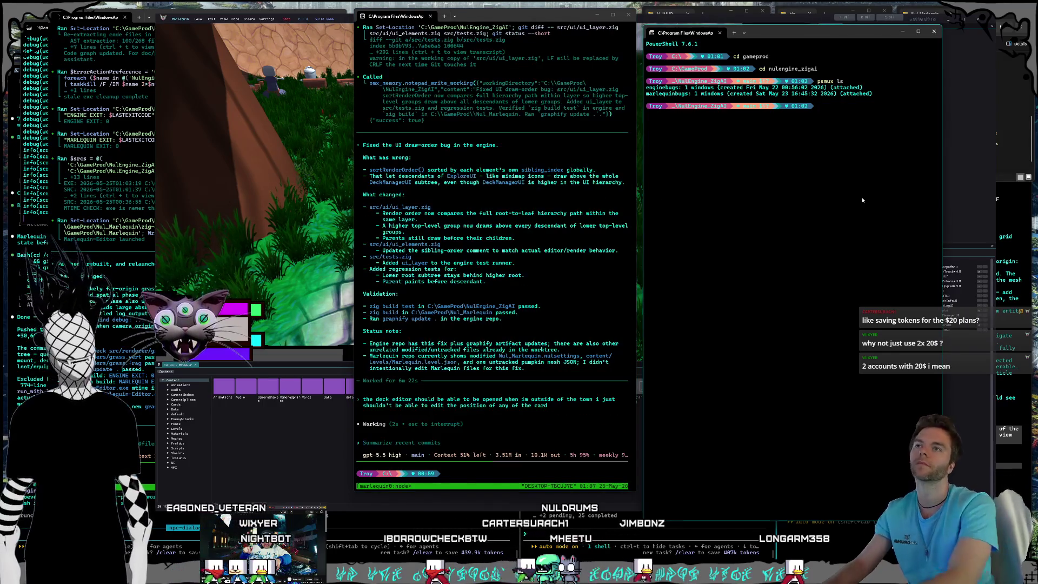
pyautogui.write('psmux ls')
pyautogui.press('Up')
pyautogui.press('Return')
pyautogui.write('psmux new -s')
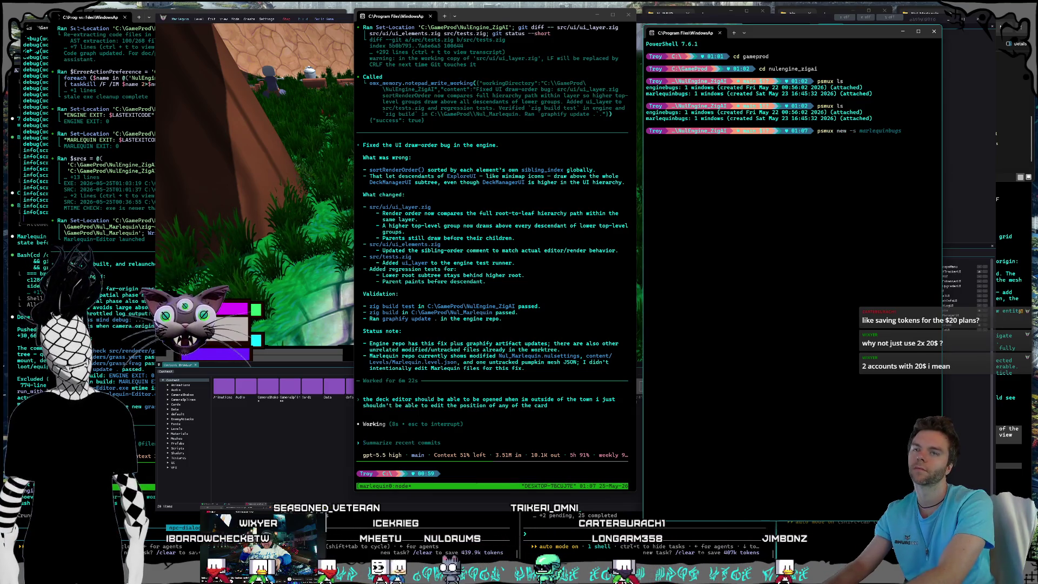
# Create a new psmux session named 'features' and change into the gameprod folder.
pyautogui.press('BackSpace')
pyautogui.press('BackSpace')
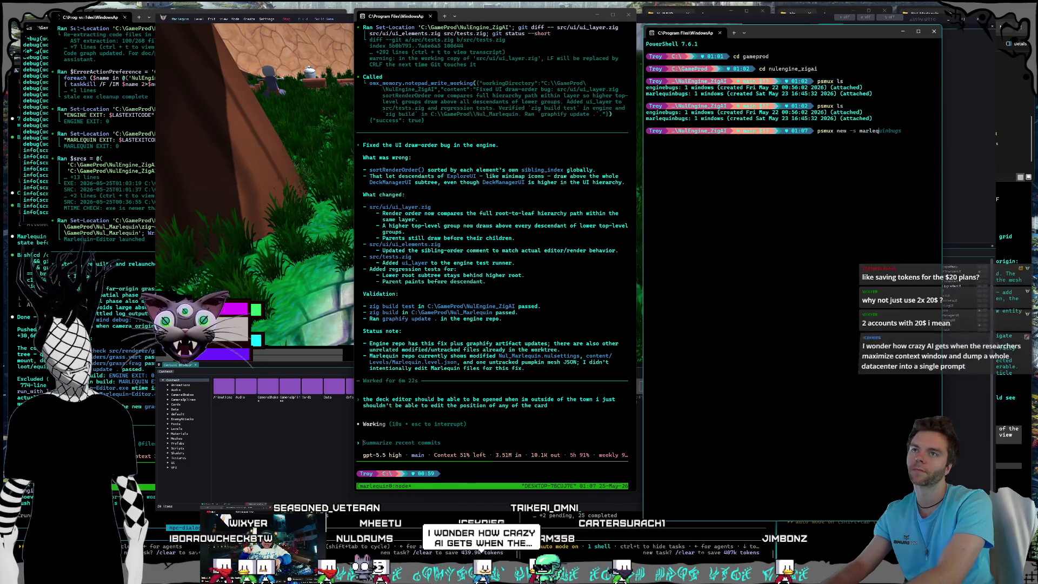
pyautogui.write('features')
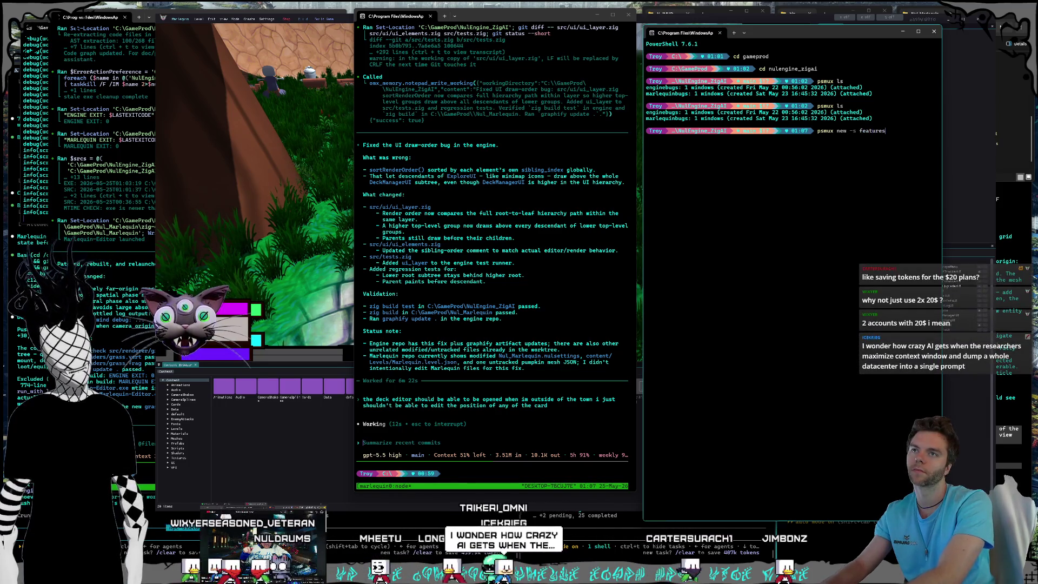
pyautogui.press('Return')
pyautogui.write('cd gameprod')
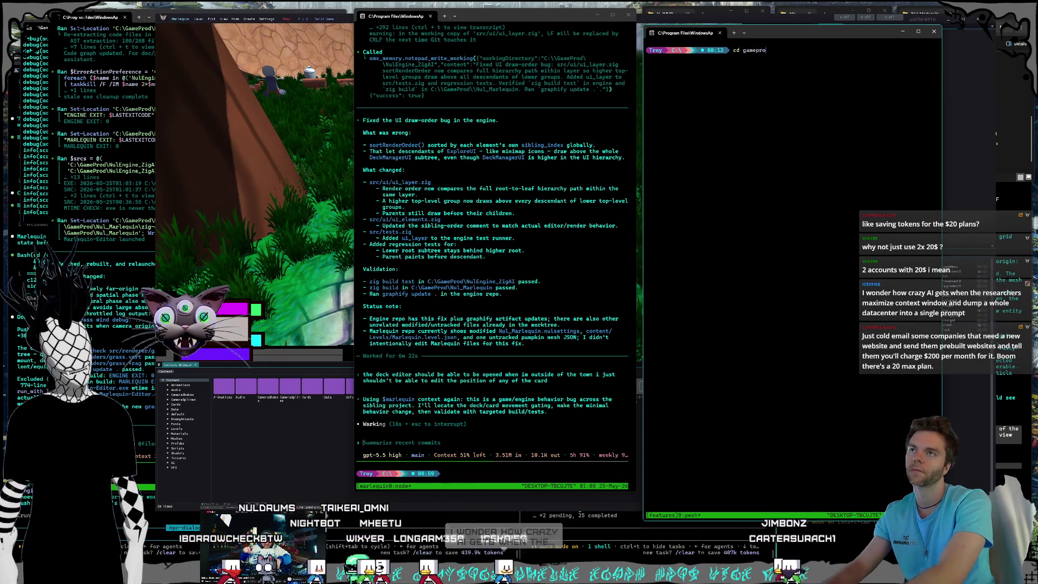
pyautogui.press('Return')
# Launch omx --tmux --madmax --high in Nul_Marlequin and answer n to the update prompt.
pyautogui.write('cd nul')
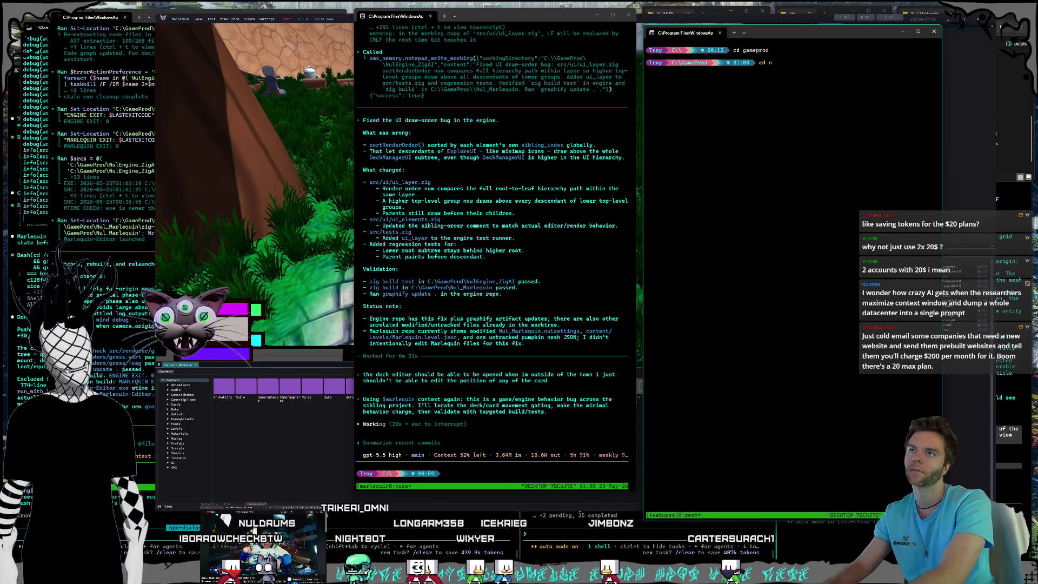
pyautogui.write('ul_Marlequin')
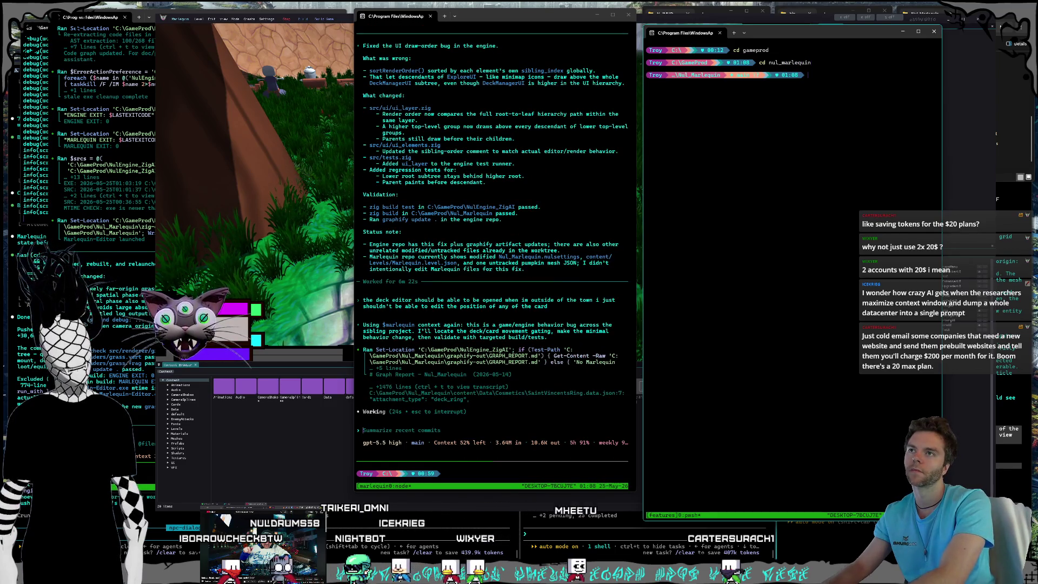
pyautogui.write('omx')
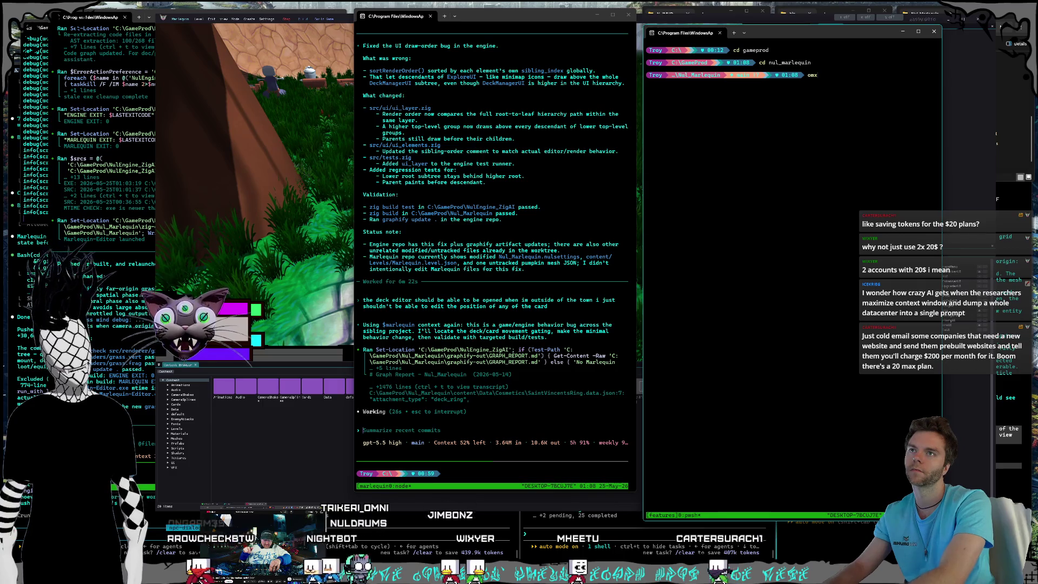
pyautogui.write(' --tmux --')
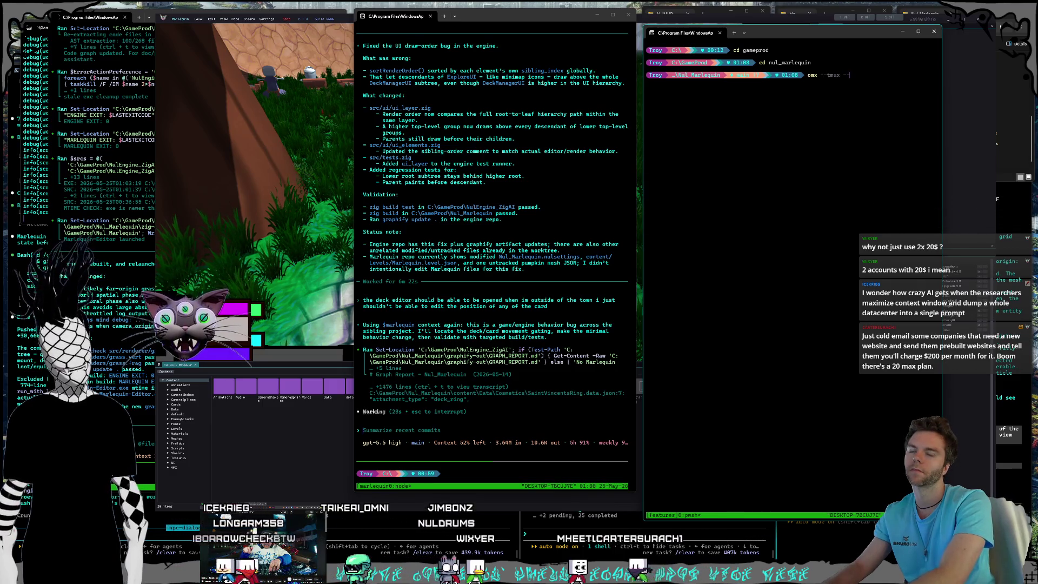
pyautogui.write('madmax --')
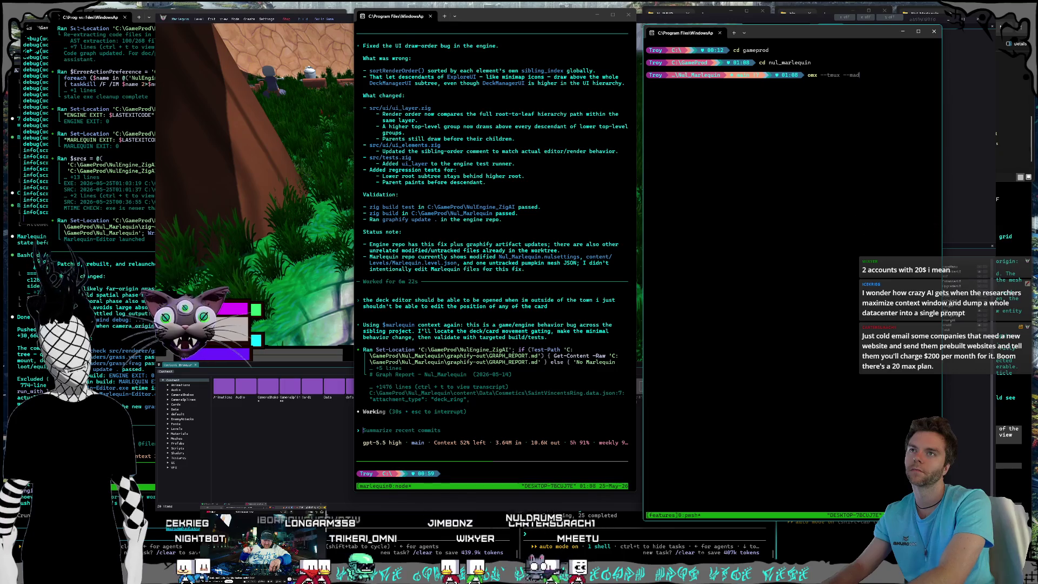
pyautogui.write('high')
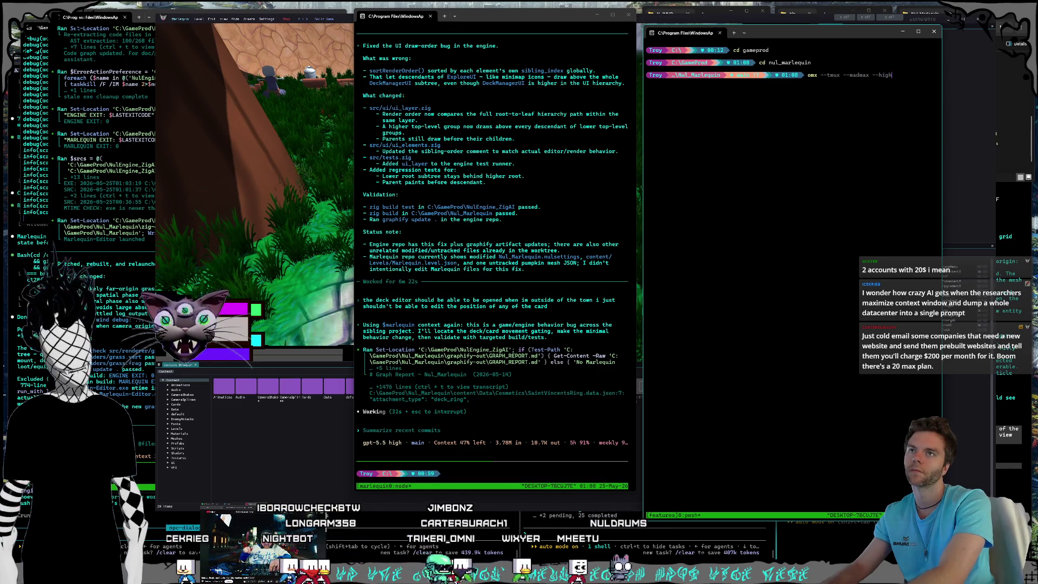
pyautogui.press('Return')
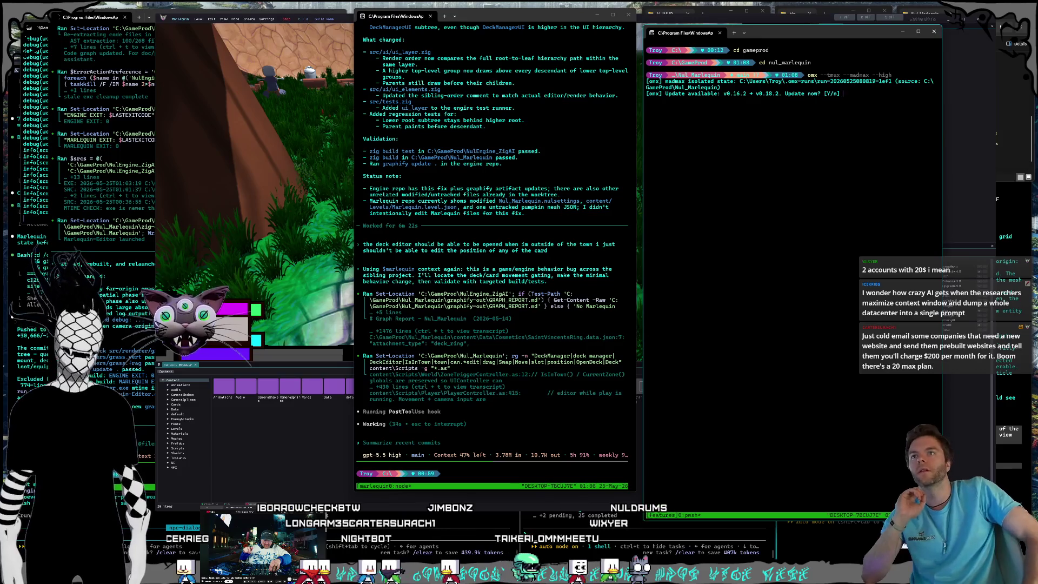
pyautogui.write('n')
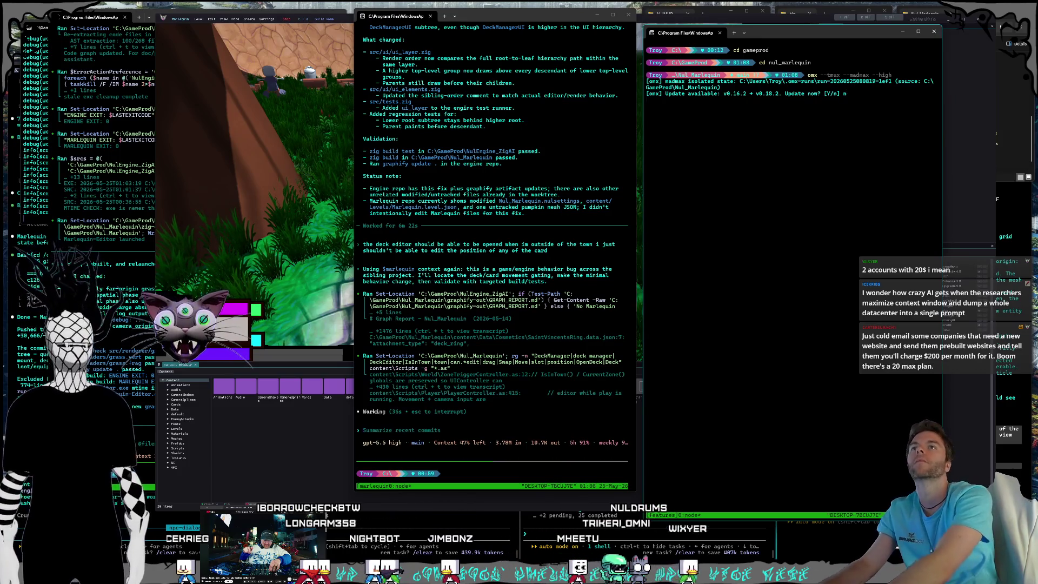
pyautogui.press('Return')
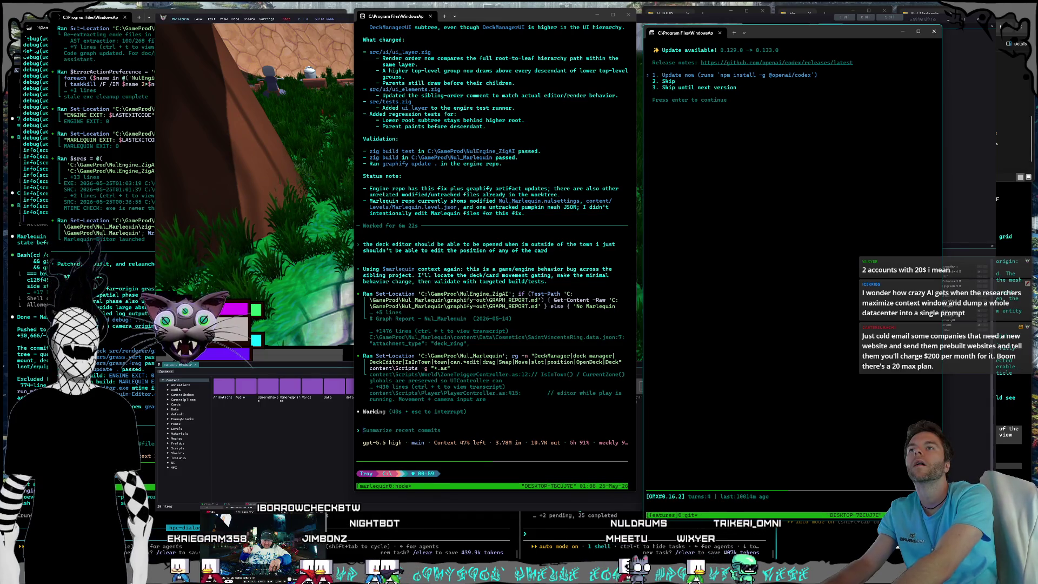
# Choose Skip (option 2) in the Codex update menu, then briefly check the notification centre.
pyautogui.press('2')
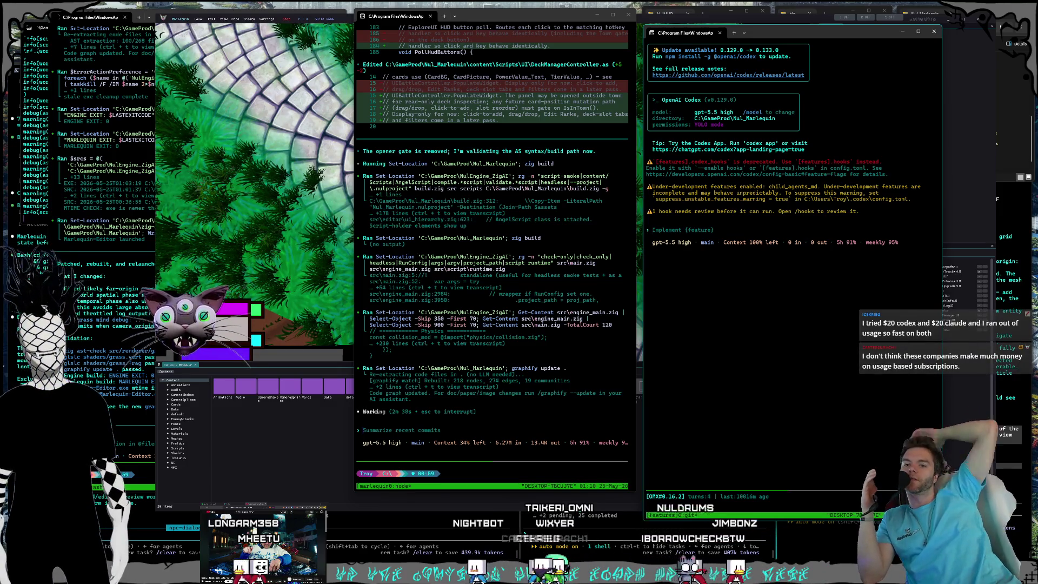
pyautogui.press('super+n')
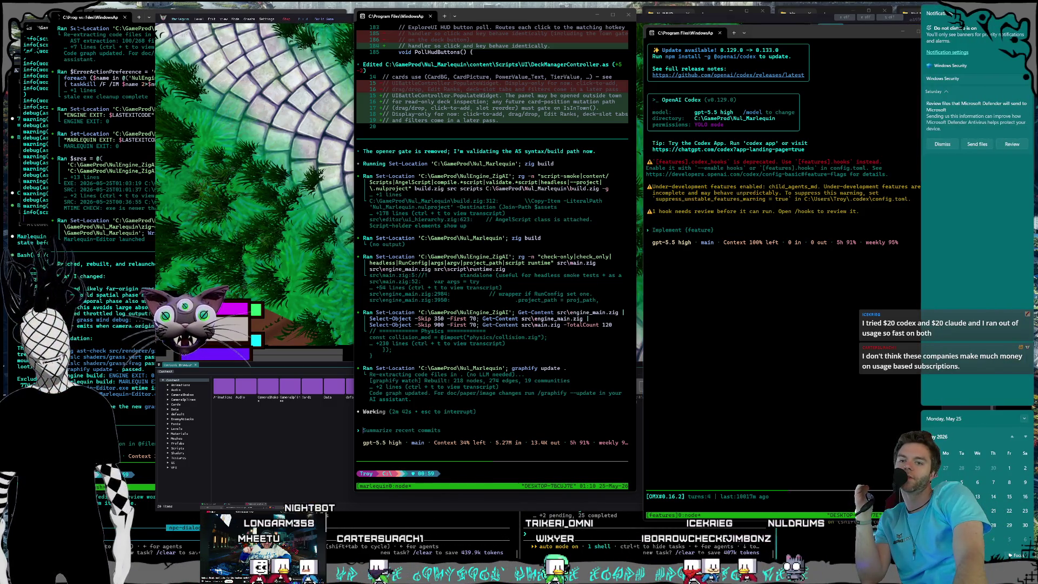
pyautogui.press('Escape')
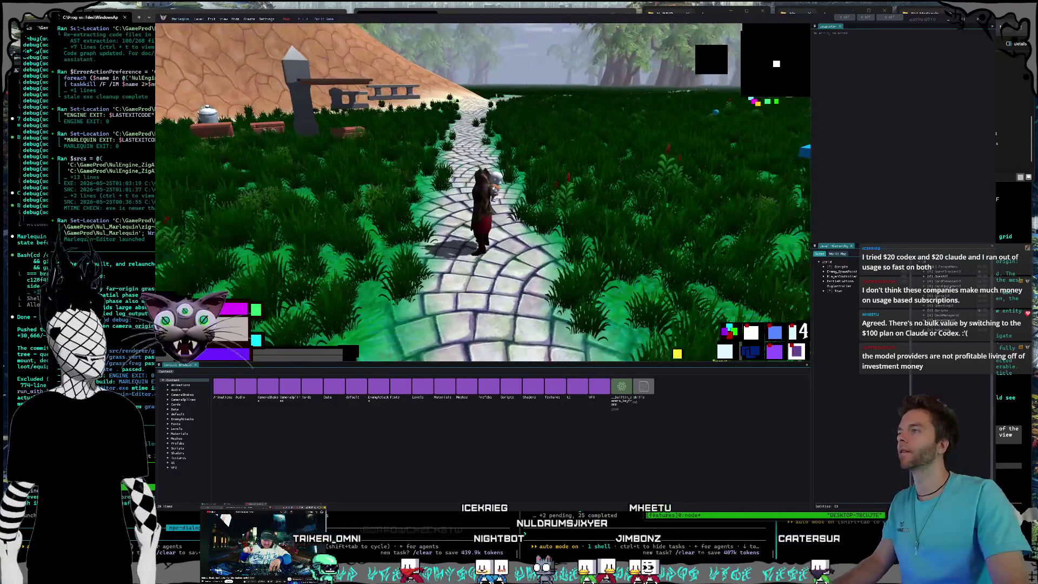
# Walk the character right into the grass with D, then back toward the path with A.
pyautogui.press('d')
pyautogui.press('a')
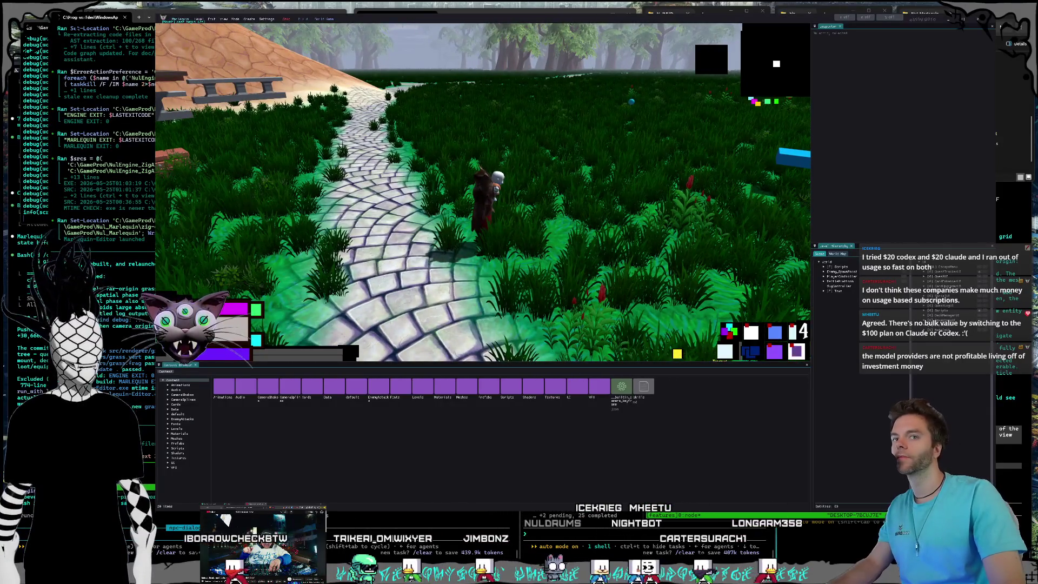